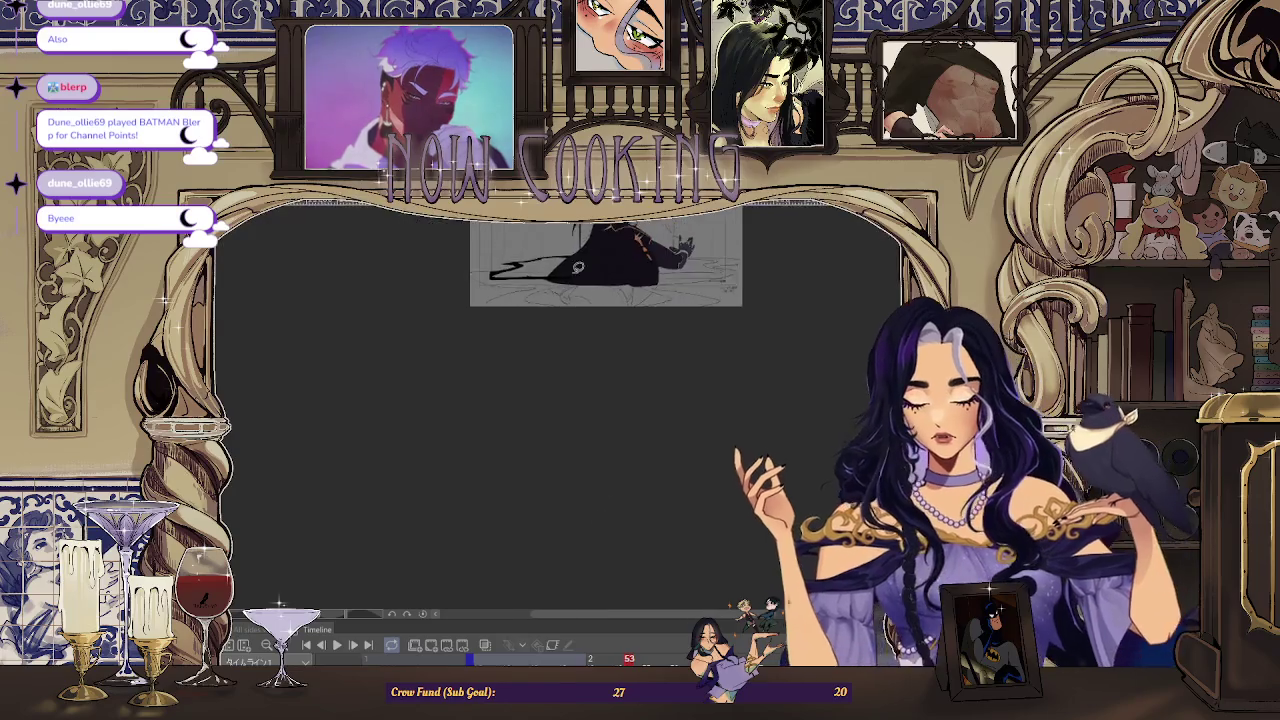
- Zoom and rotate the canvas view, stepping forward and back through the animation frames
scroll(583, 343, "up", 5)
mouse_move(560, 361)
left_mouse_down()
mouse_move(394, 366)
mouse_move(631, 380)
mouse_move(494, 383)
mouse_move(571, 306)
mouse_move(543, 366)
mouse_move(386, 434)
mouse_move(276, 512)
mouse_move(530, 344)
left_mouse_up()
mouse_move(619, 323)
left_mouse_down()
mouse_move(514, 372)
mouse_move(561, 360)
mouse_move(584, 298)
mouse_move(550, 262)
left_mouse_up()
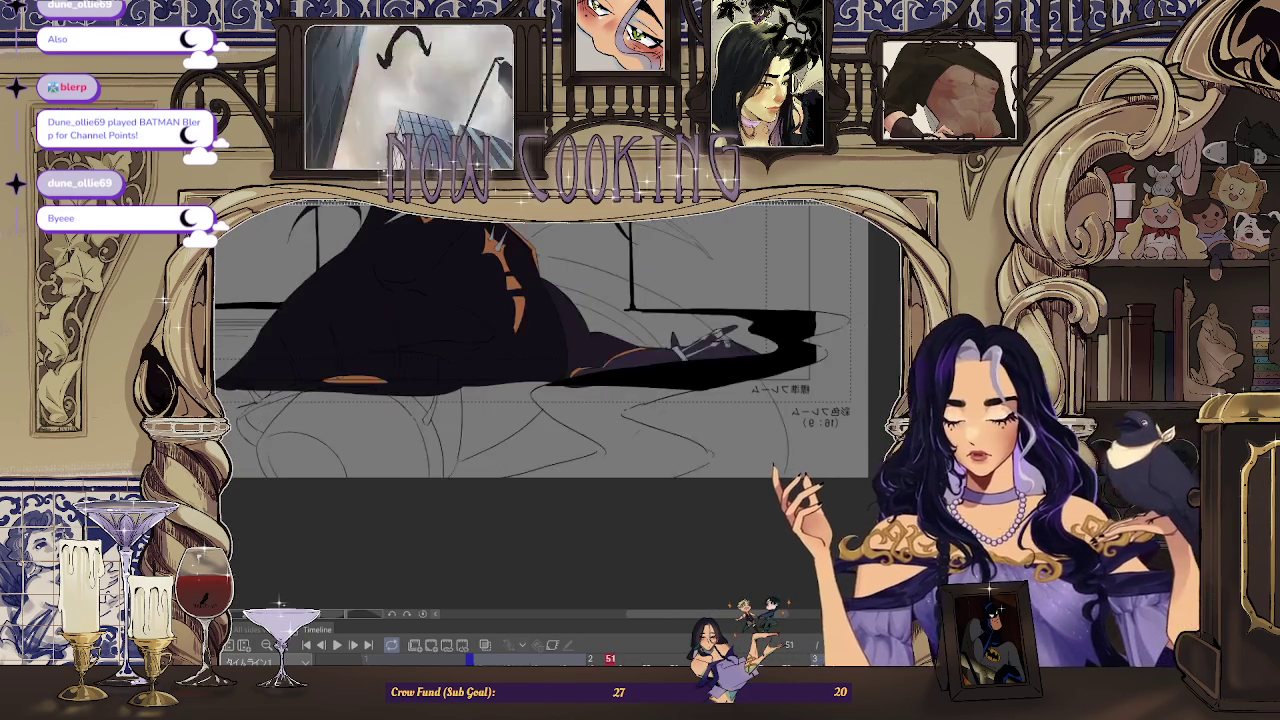
key("Right")
key("Right")
key("Right")
key("Right")
key("Right")
key("Right")
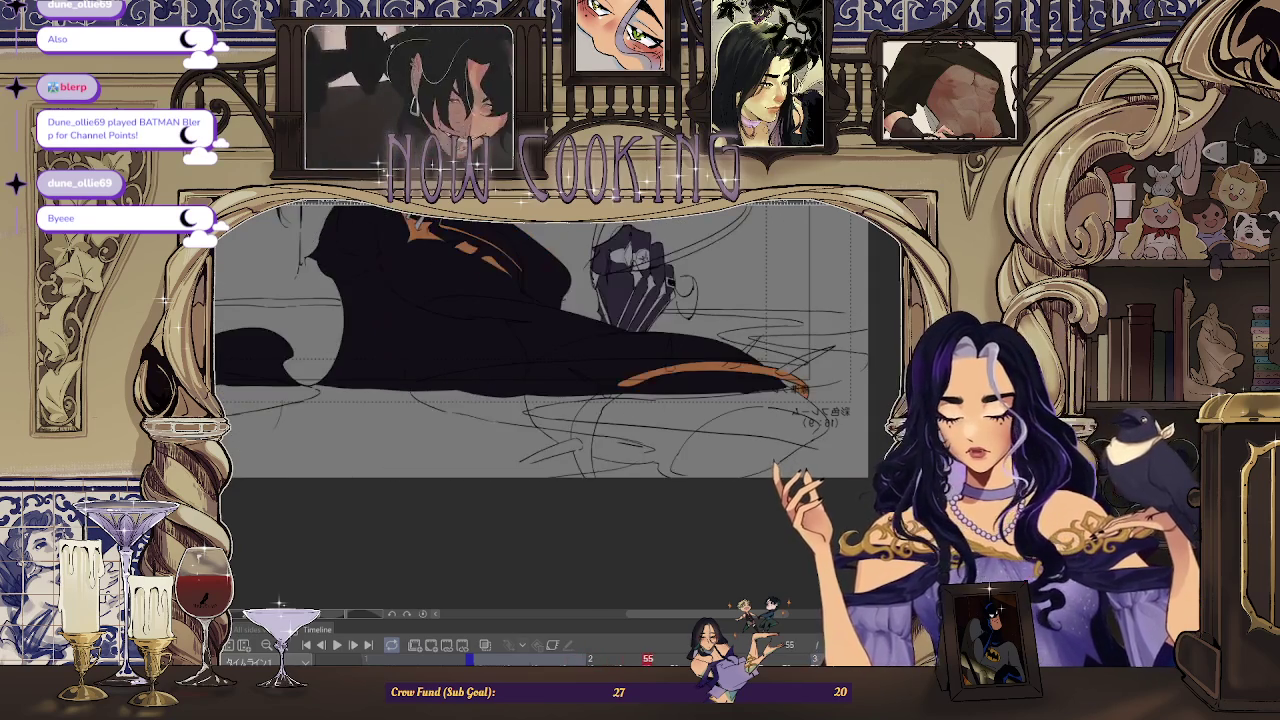
key("Right")
key("Right")
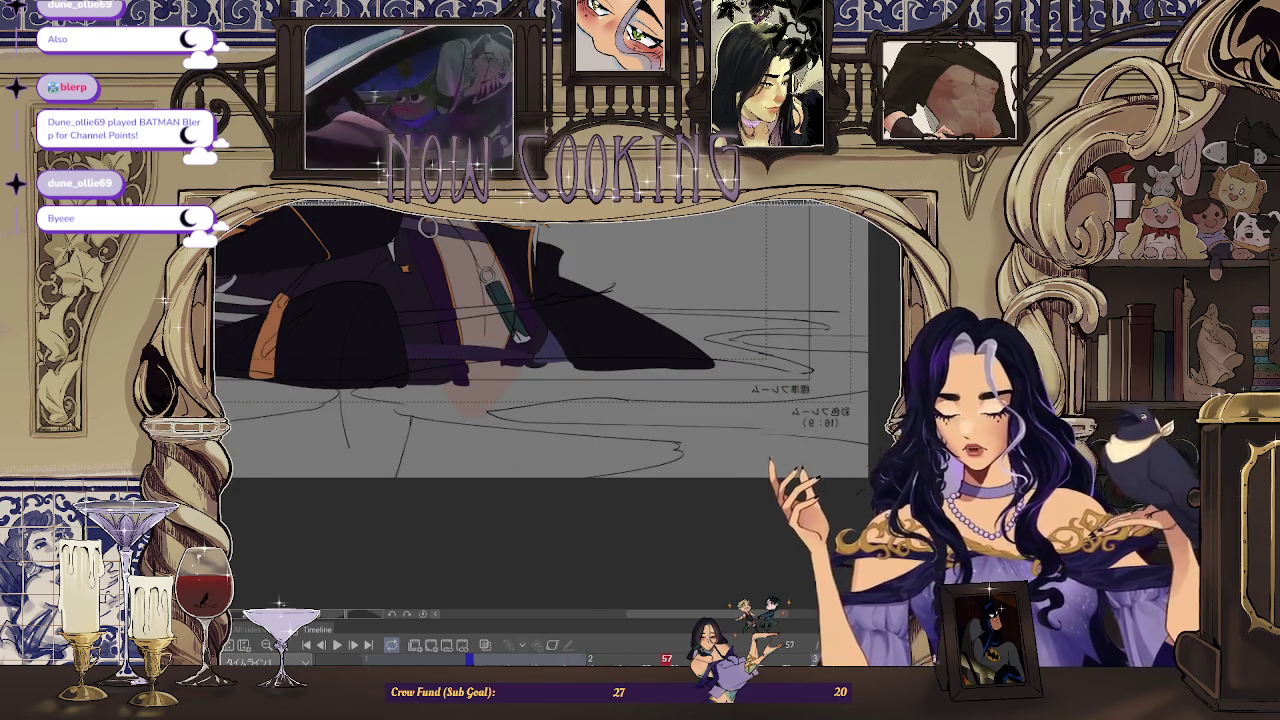
left_click_drag(550, 340, 600, 400)
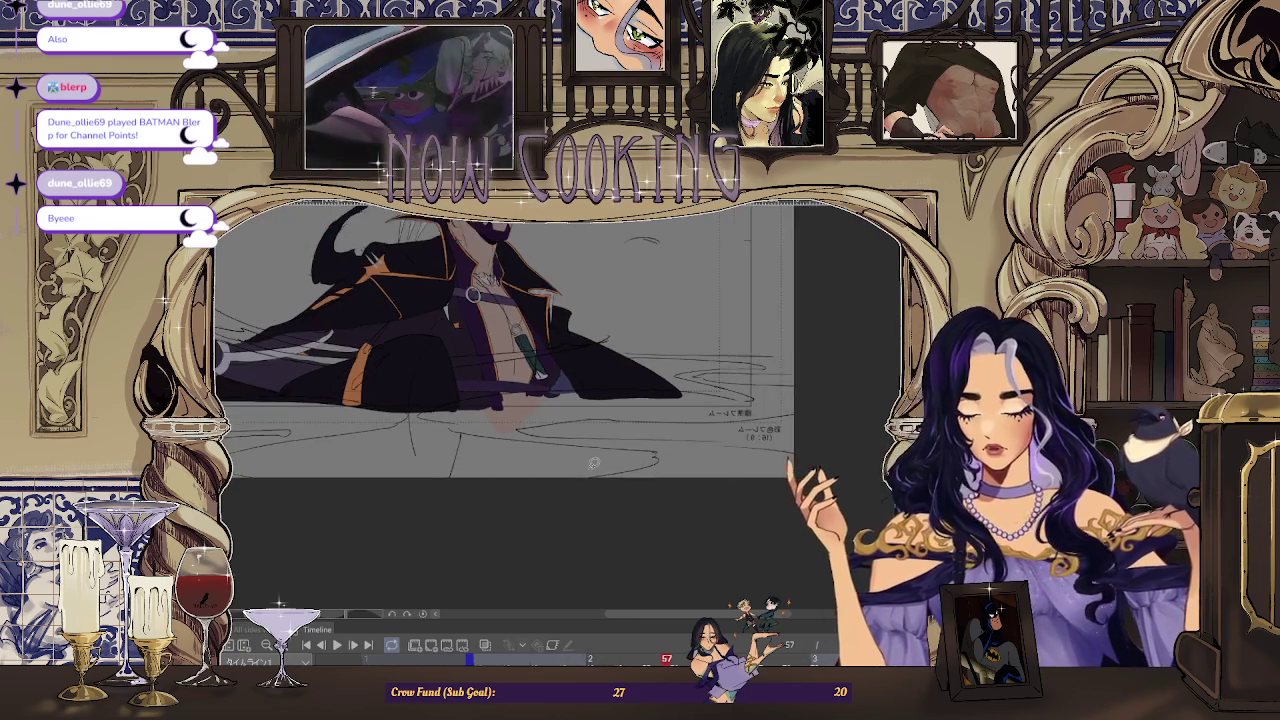
key("Left")
key("Left")
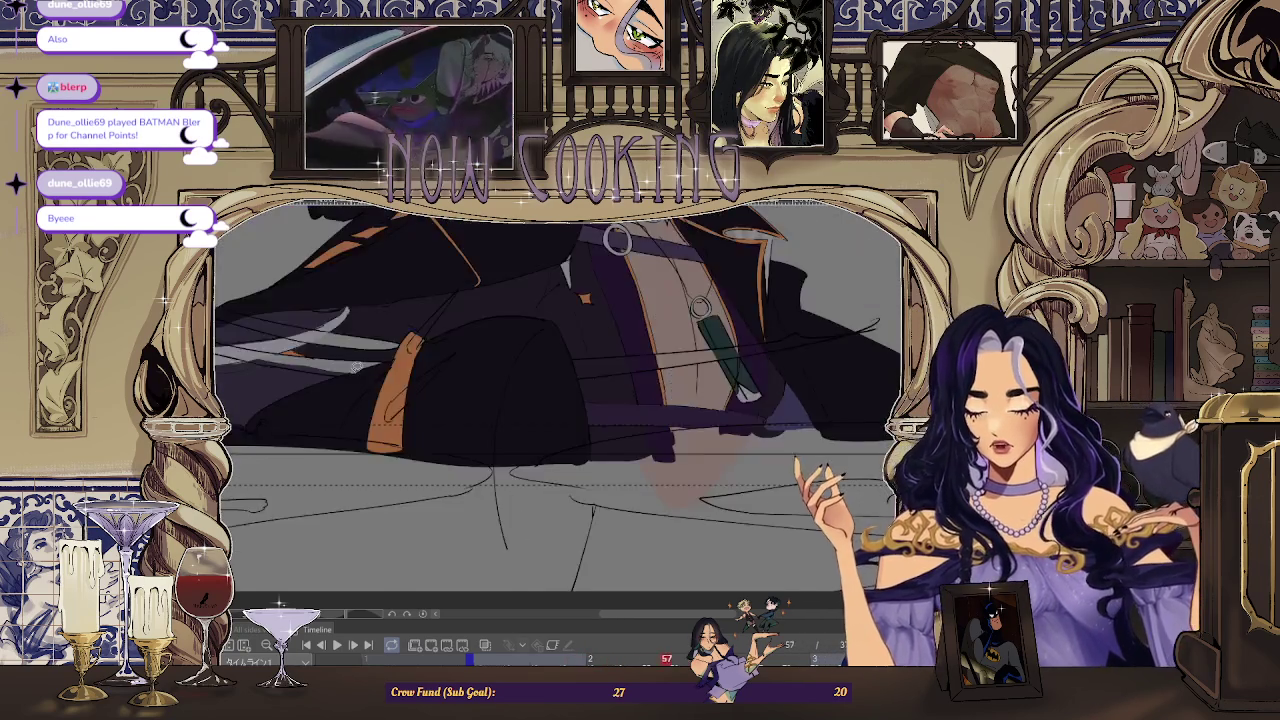
key("Left")
key("Left")
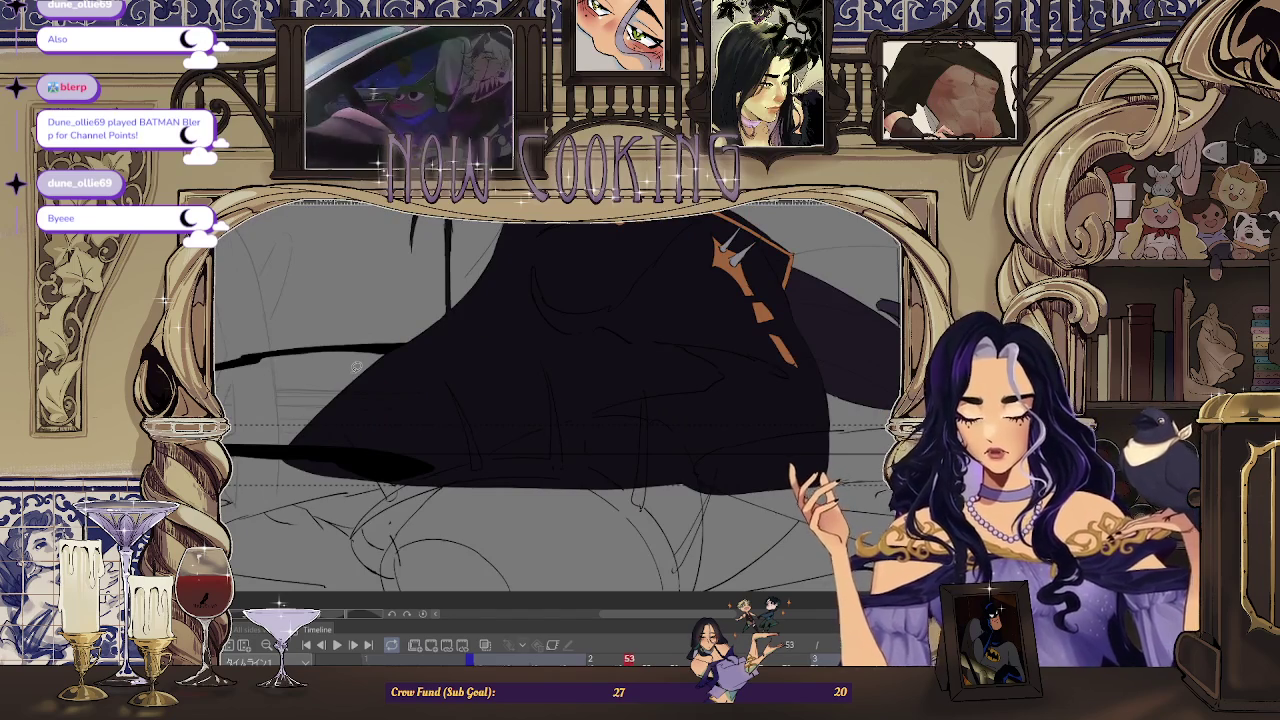
- Adjust the zoom, then jump to the frame with the reaching gloved hand
scroll(355, 367, "down", 3)
scroll(350, 430, "up", 3)
scroll(343, 484, "up", 1)
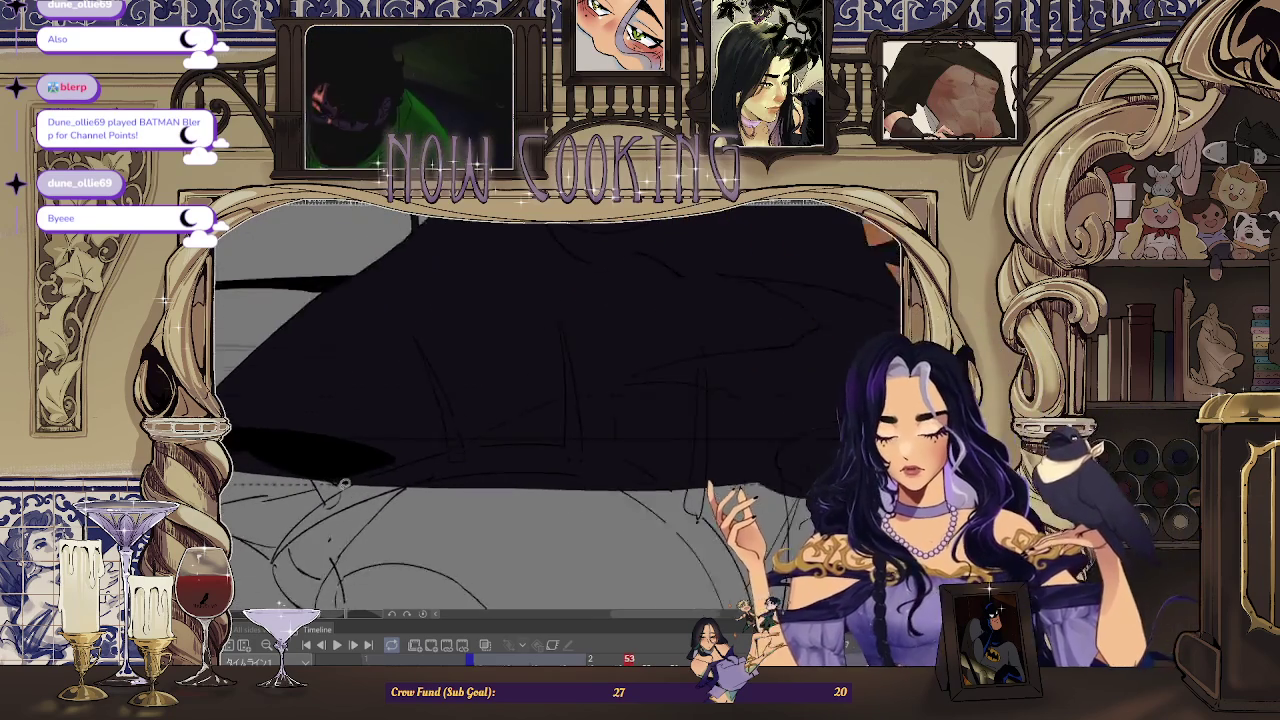
scroll(339, 423, "up", 2)
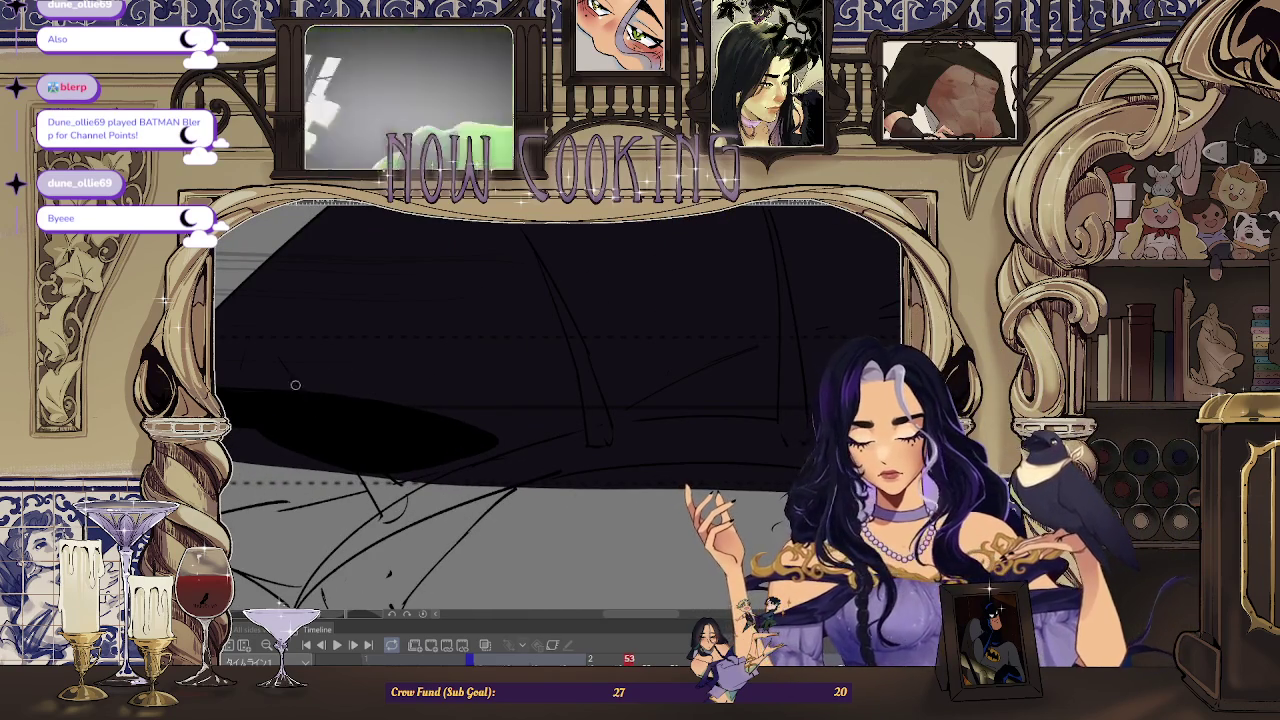
scroll(351, 425, "up", 1)
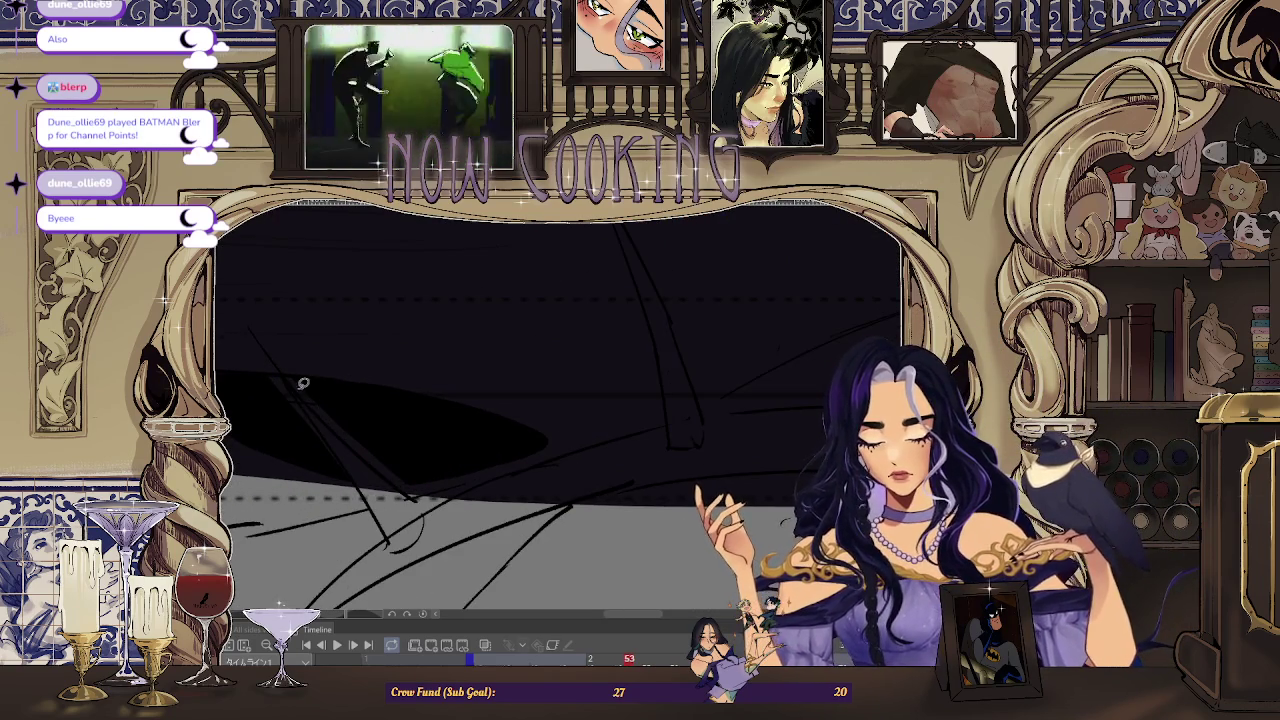
scroll(303, 383, "up", 2)
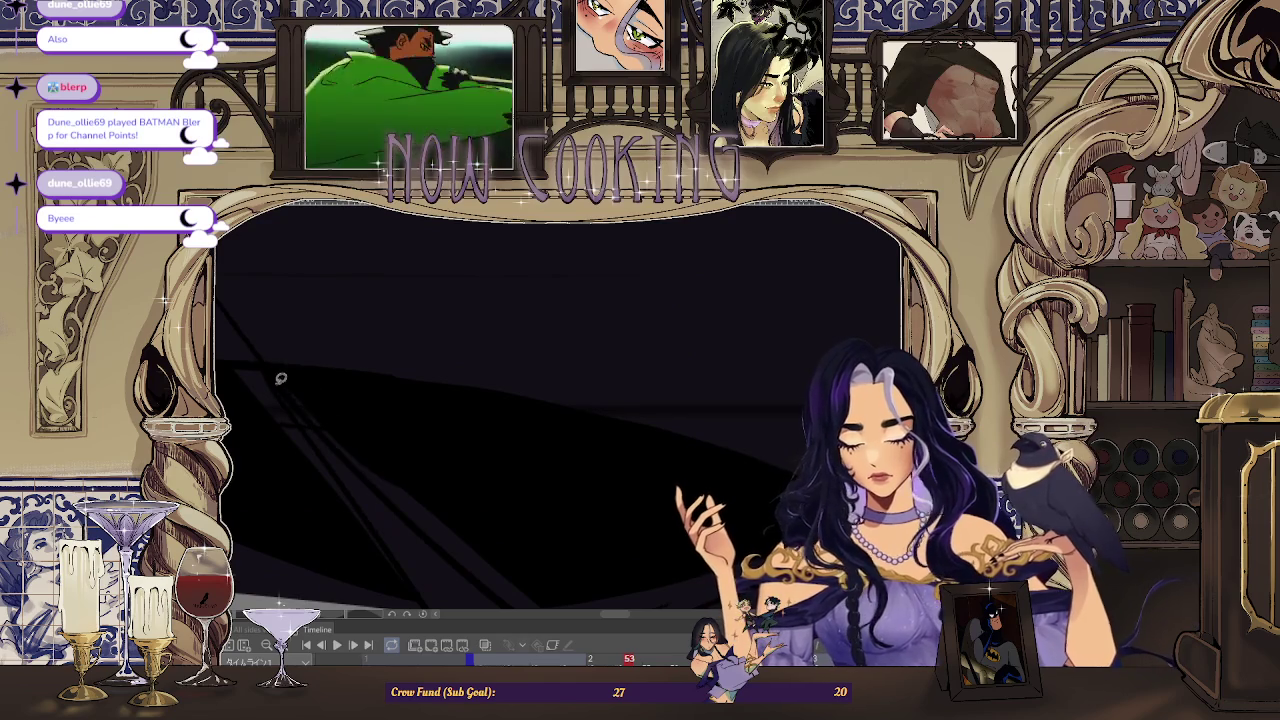
left_click_drag(455, 522, 456, 524)
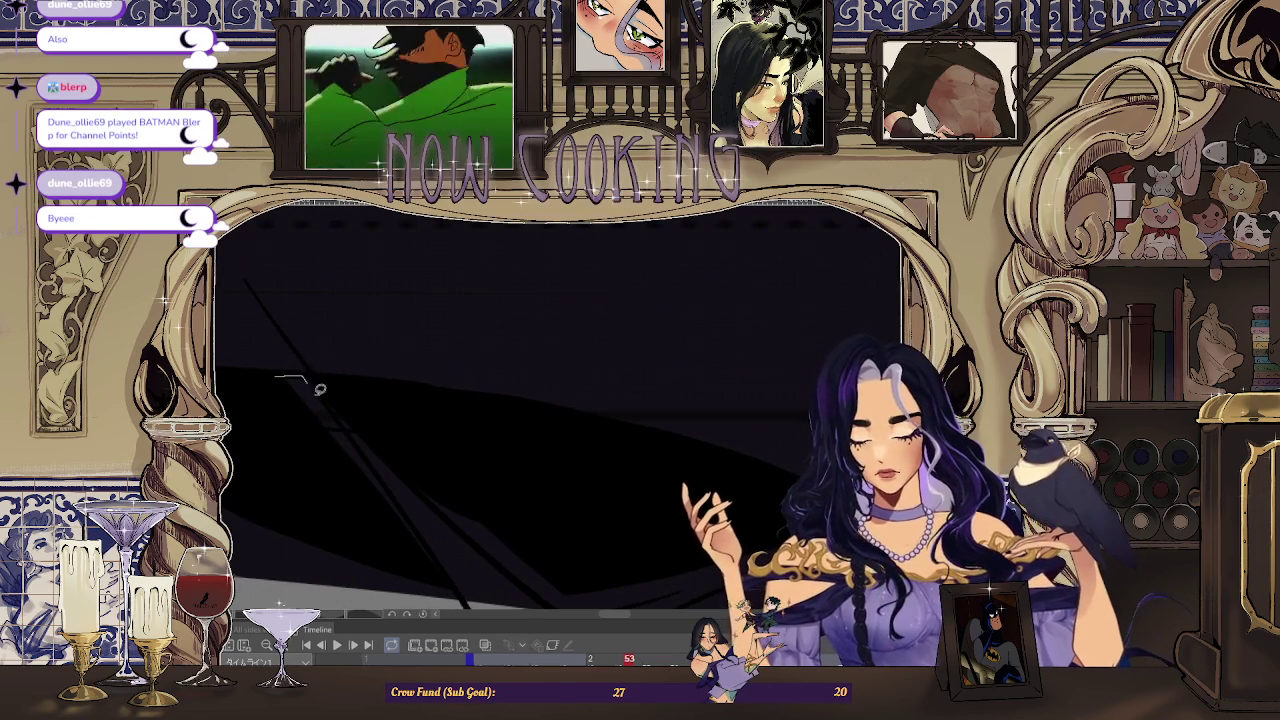
scroll(283, 361, "down", 2)
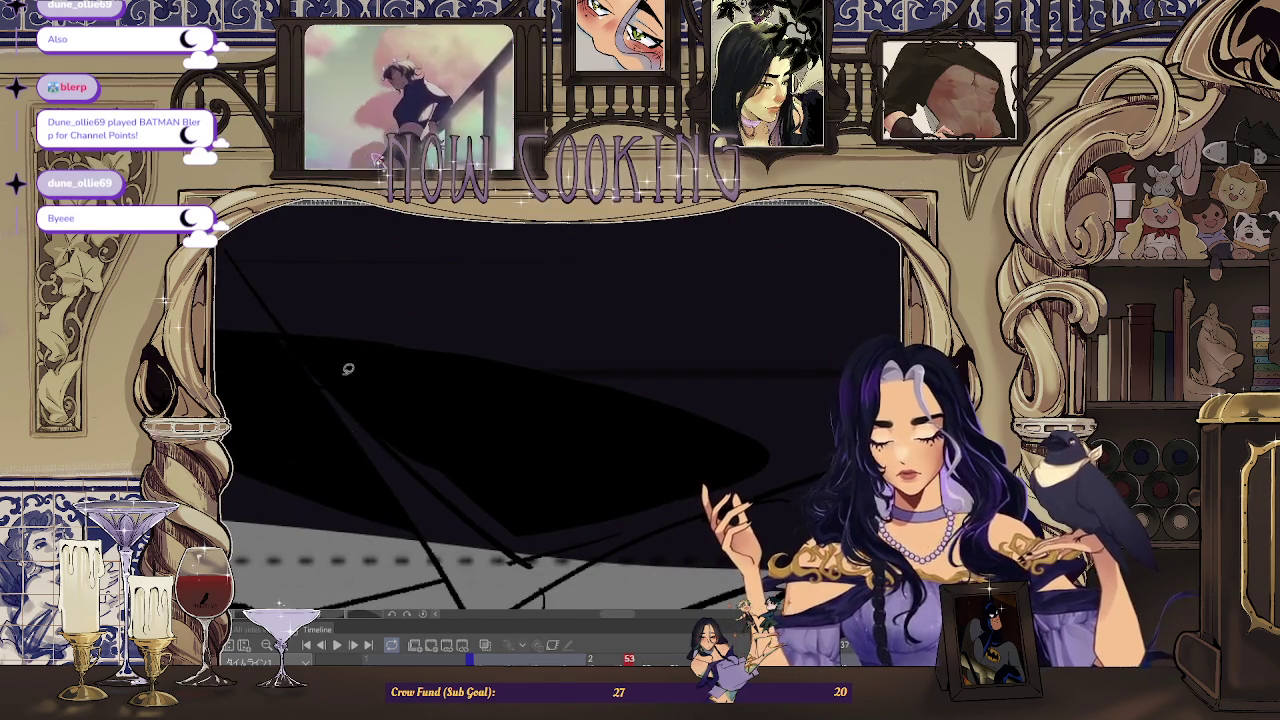
scroll(517, 521, "down", 2)
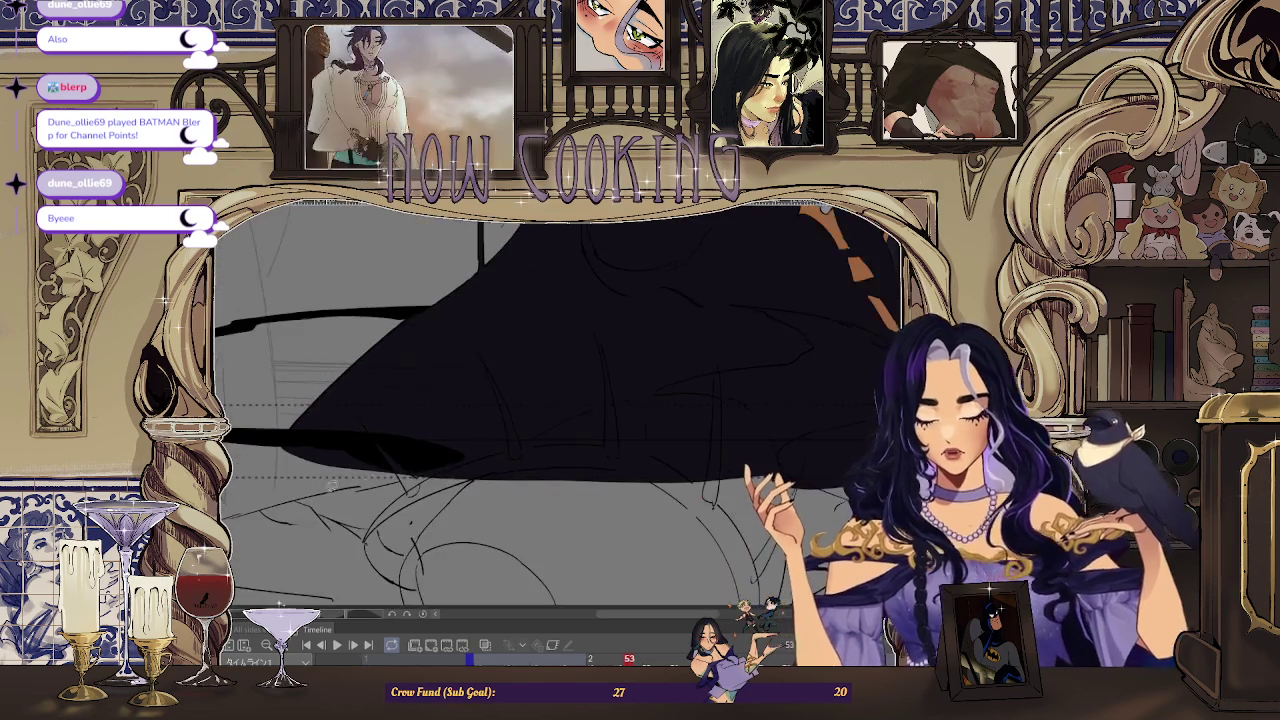
key("space")
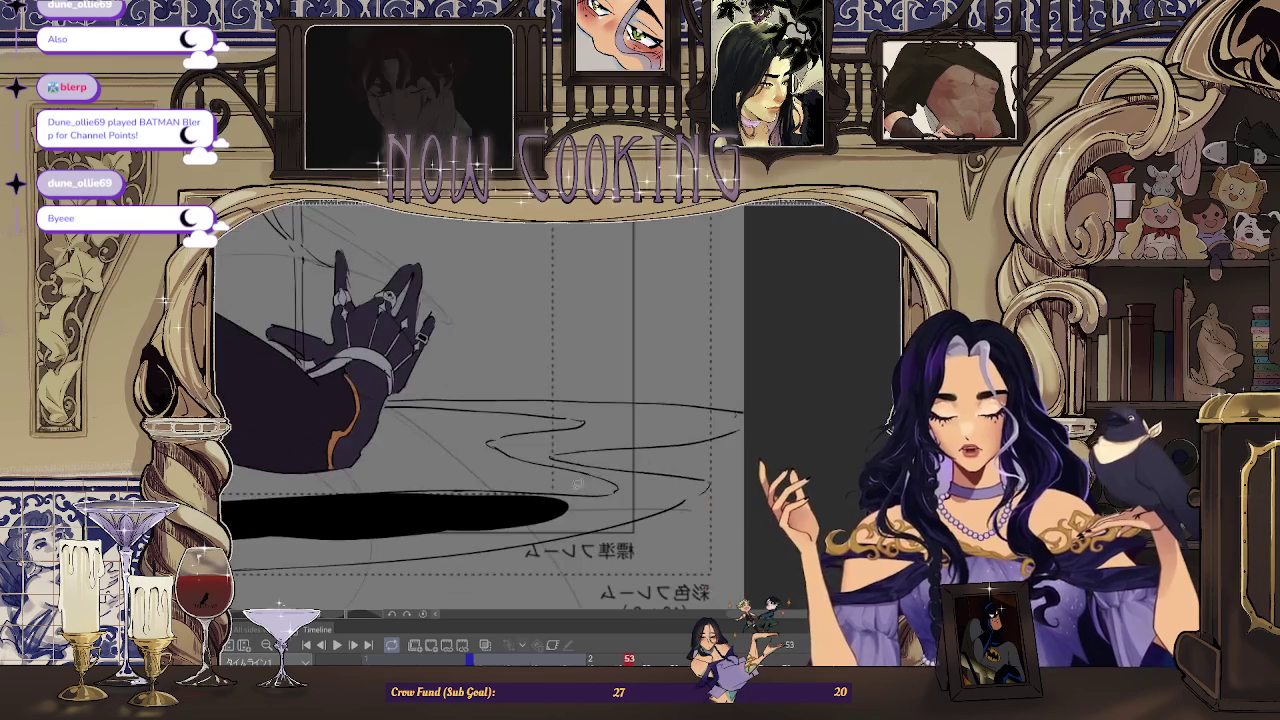
- Lasso-fill the area right of the black band so it tapers out past the gloved hand
left_click_drag(720, 492, 537, 510)
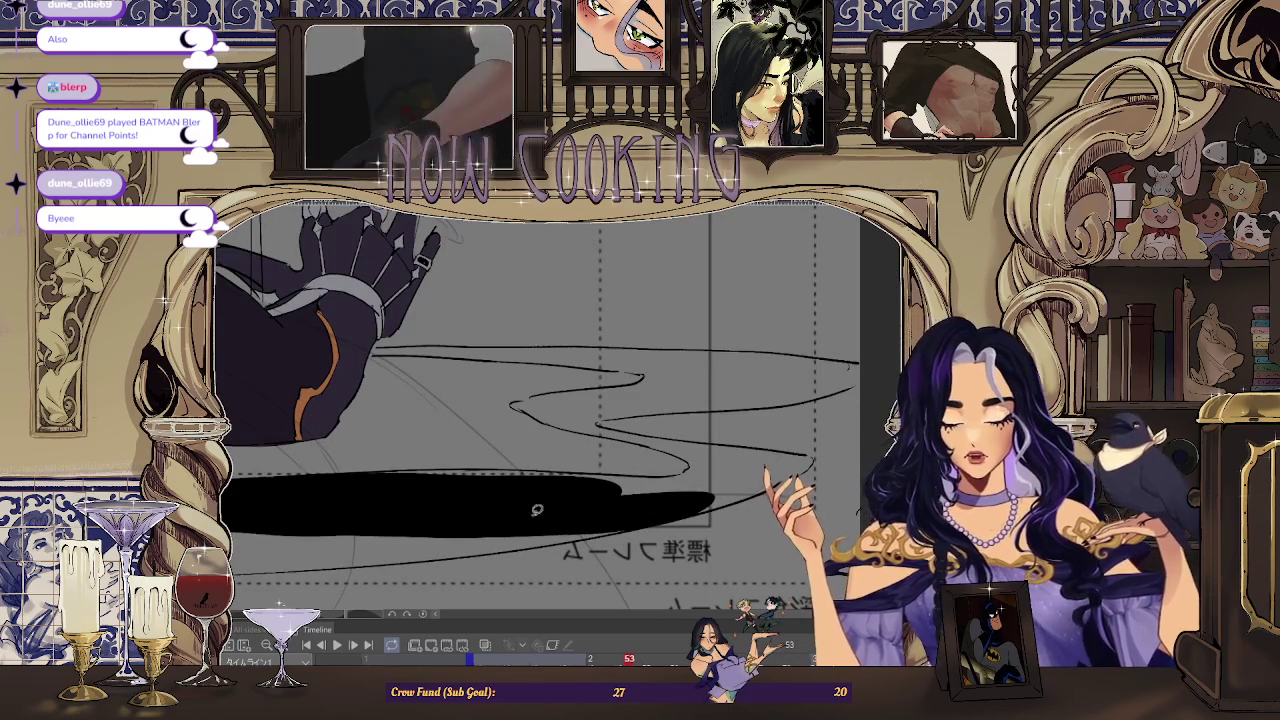
scroll(726, 485, "down", 2)
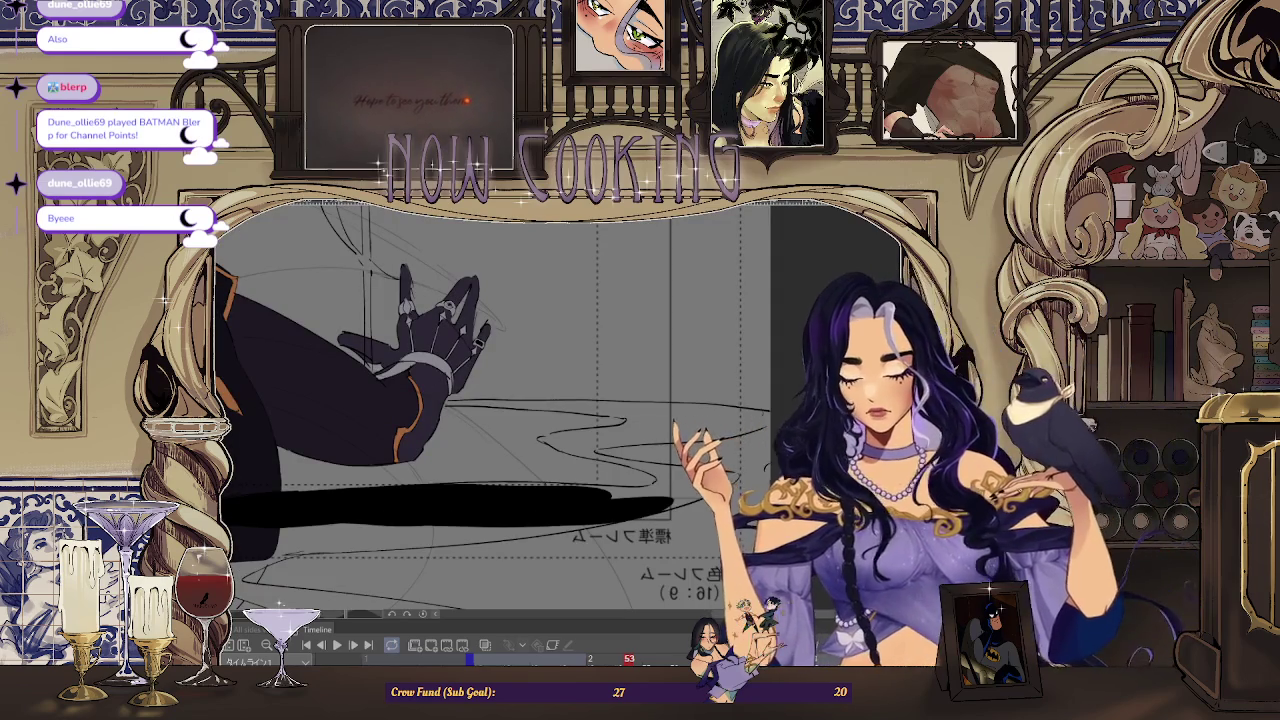
- Fill the tapered smoke band and the middle S-shaped band black
left_click(610, 425)
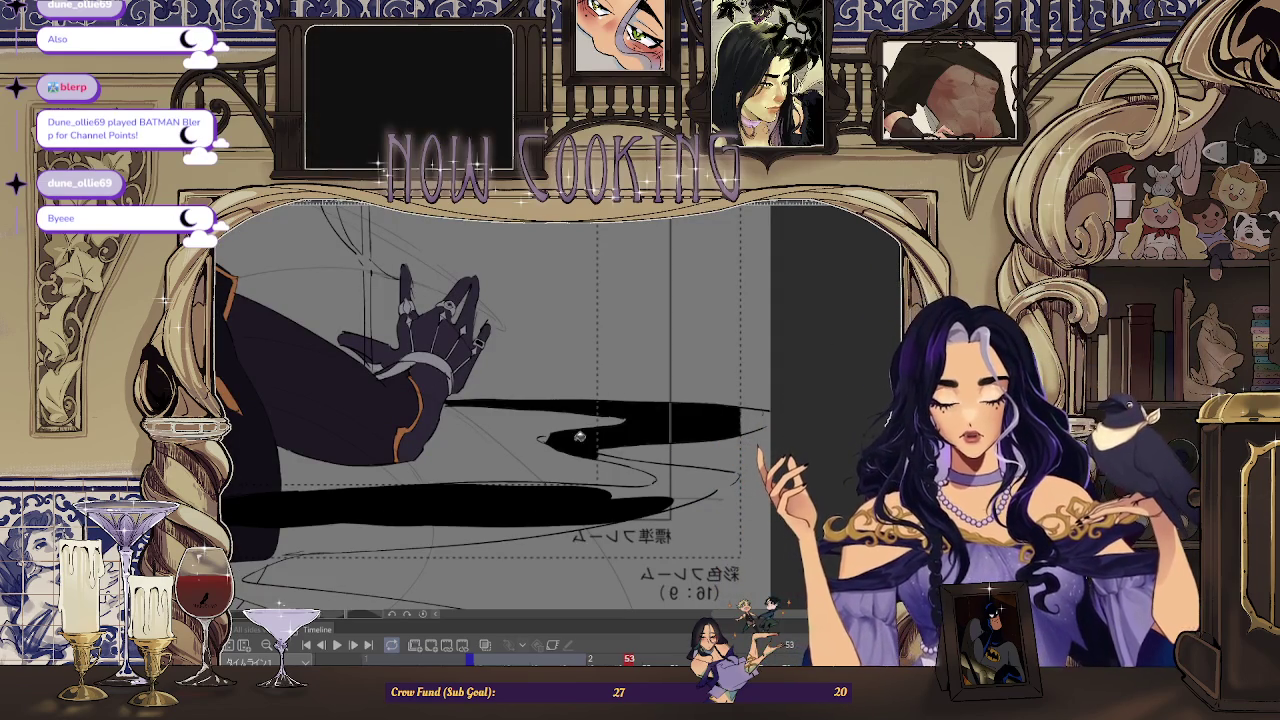
left_click(590, 478)
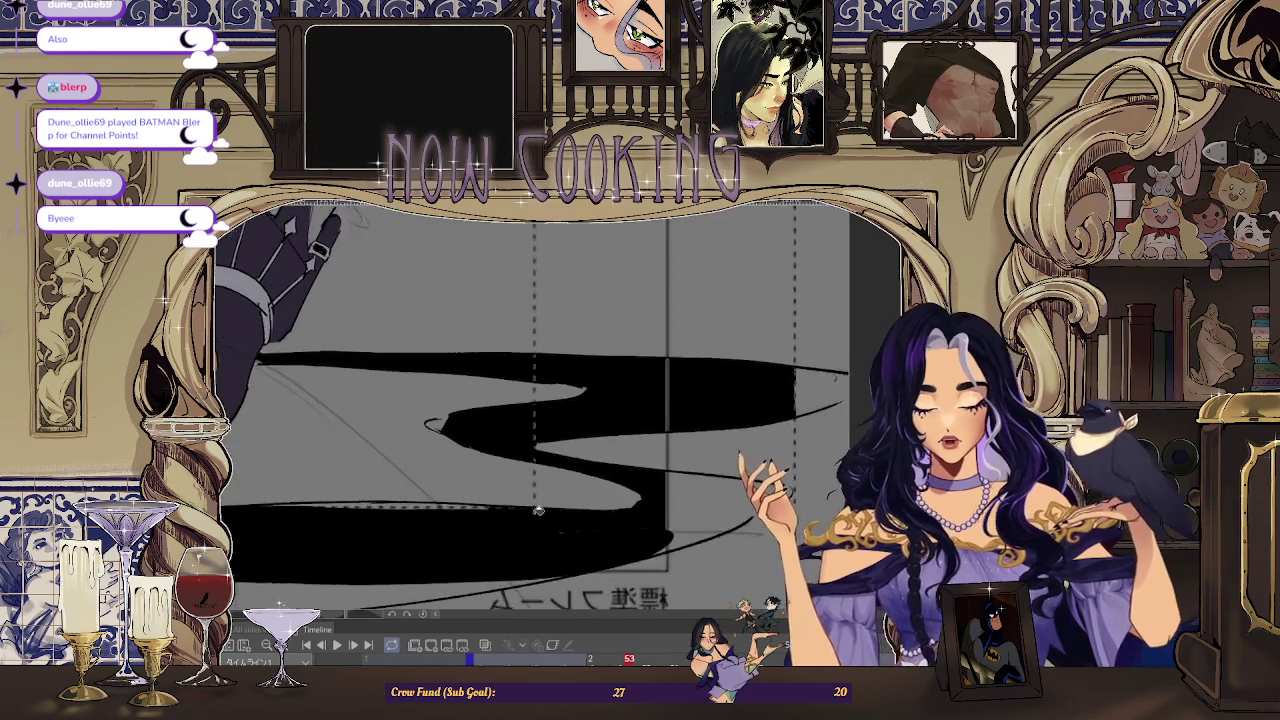
scroll(484, 481, "up", 3)
scroll(484, 481, "up", 2)
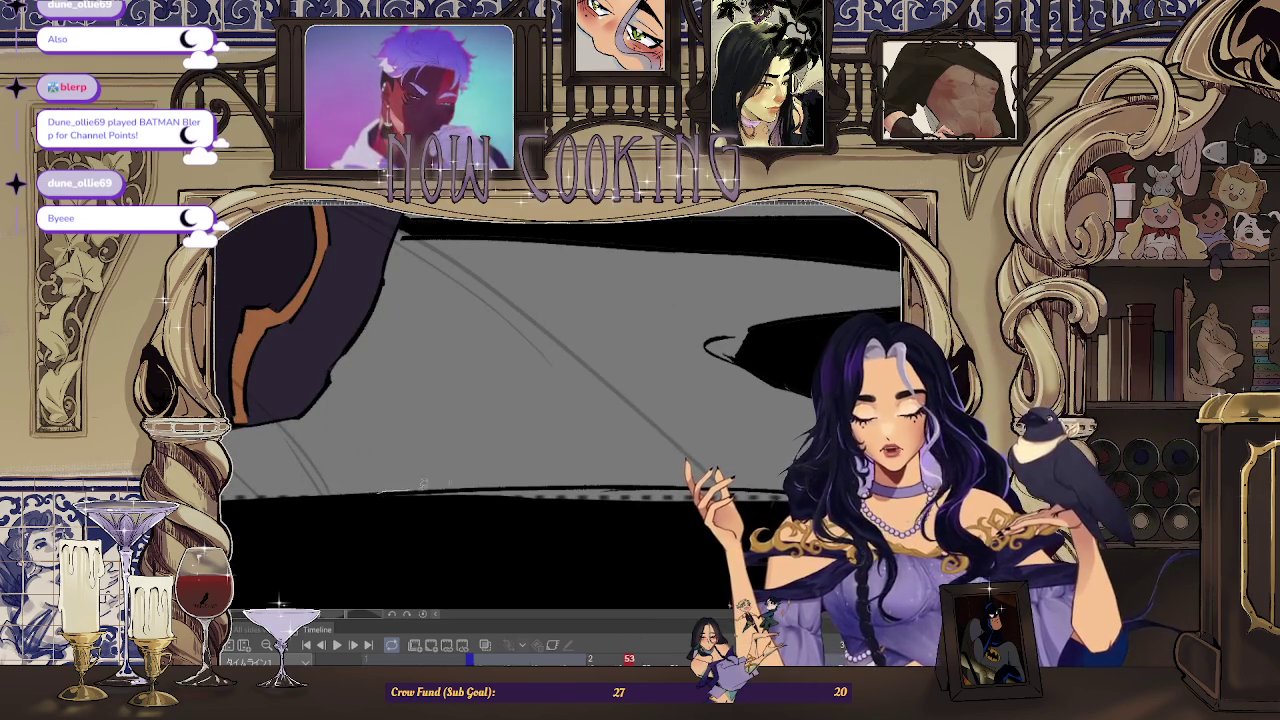
scroll(415, 490, "right", 3)
scroll(410, 495, "right", 2)
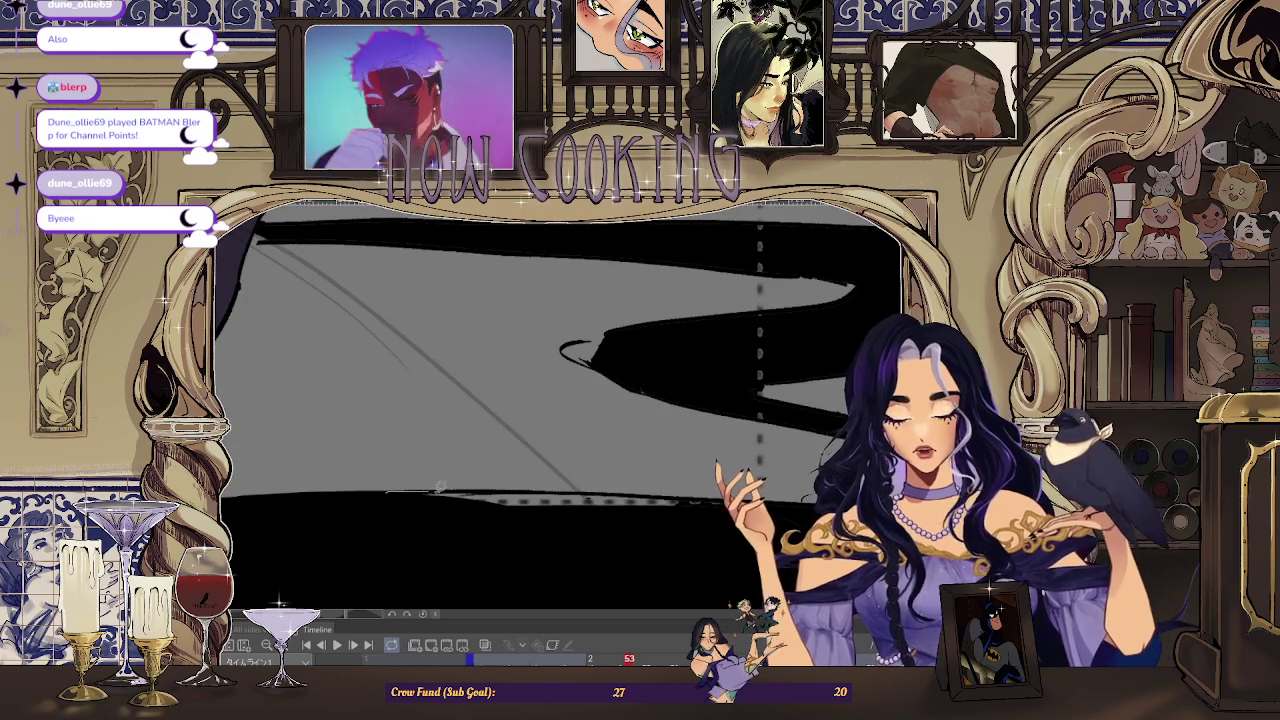
scroll(673, 520, "right", 2)
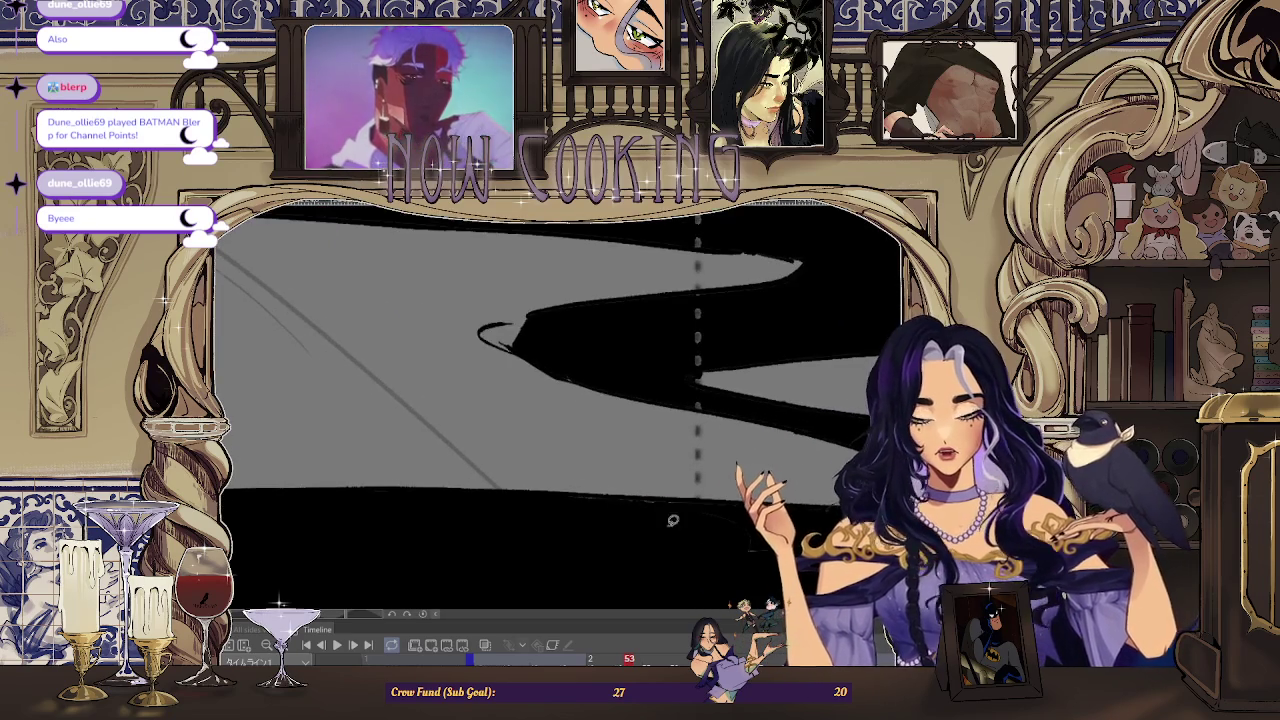
scroll(600, 500, "right", 3)
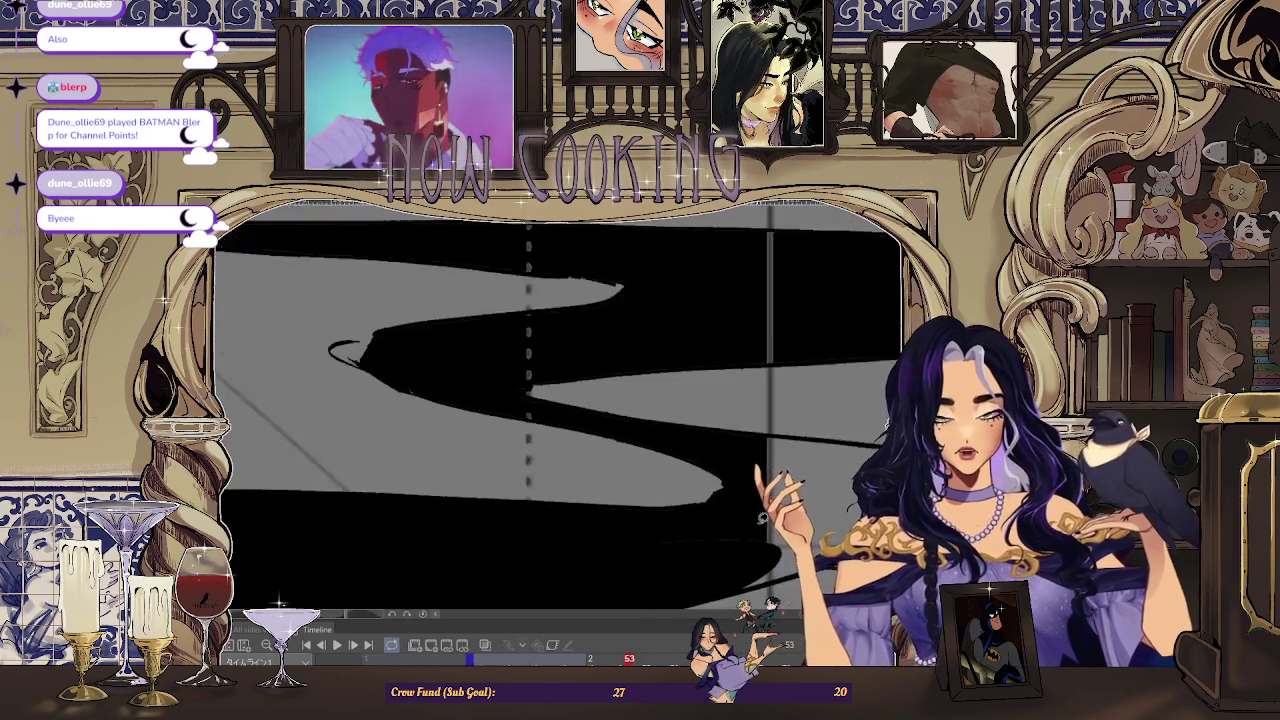
scroll(737, 494, "right", 2)
left_click_drag(602, 528, 600, 530)
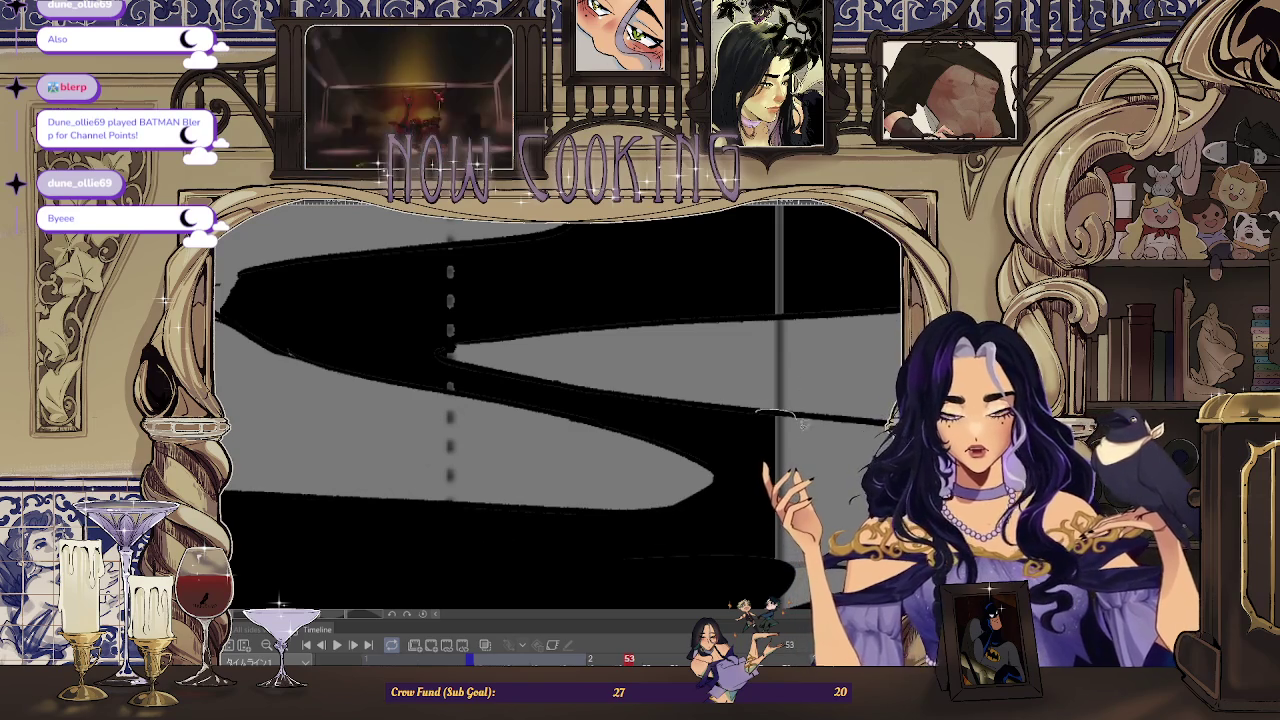
scroll(600, 420, "left", 1)
scroll(560, 350, "left", 2)
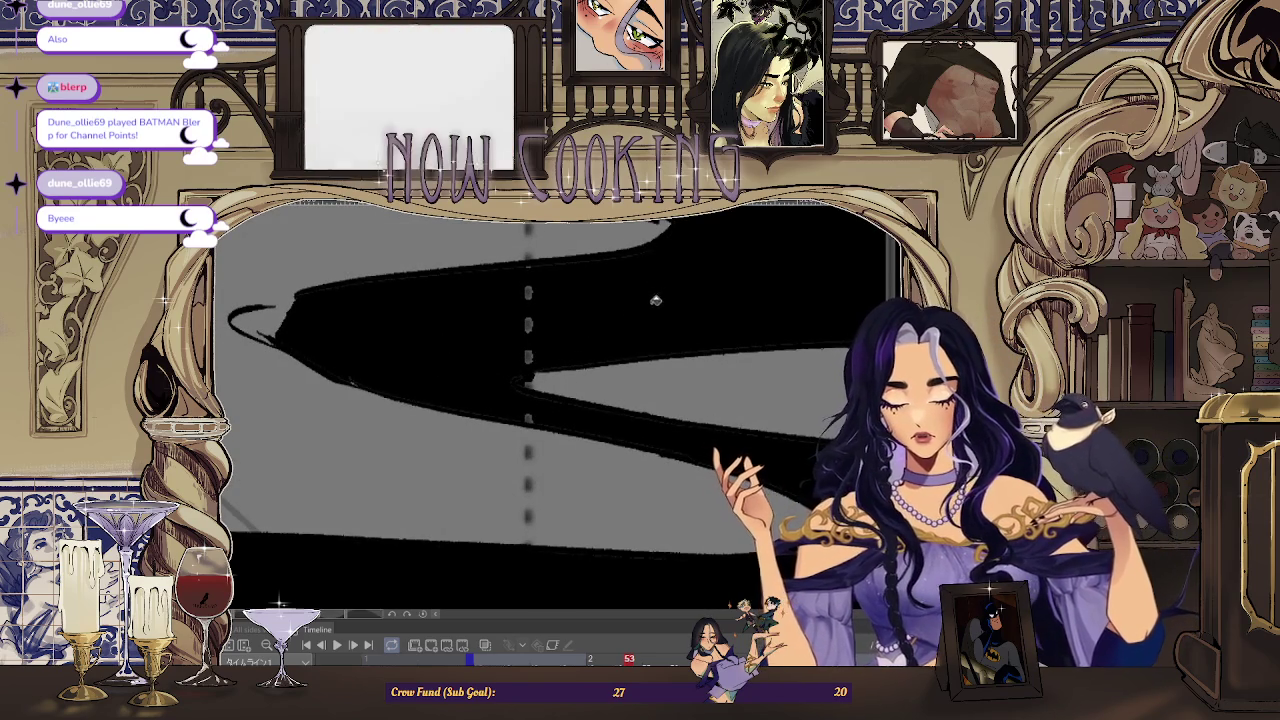
scroll(541, 409, "up", 1)
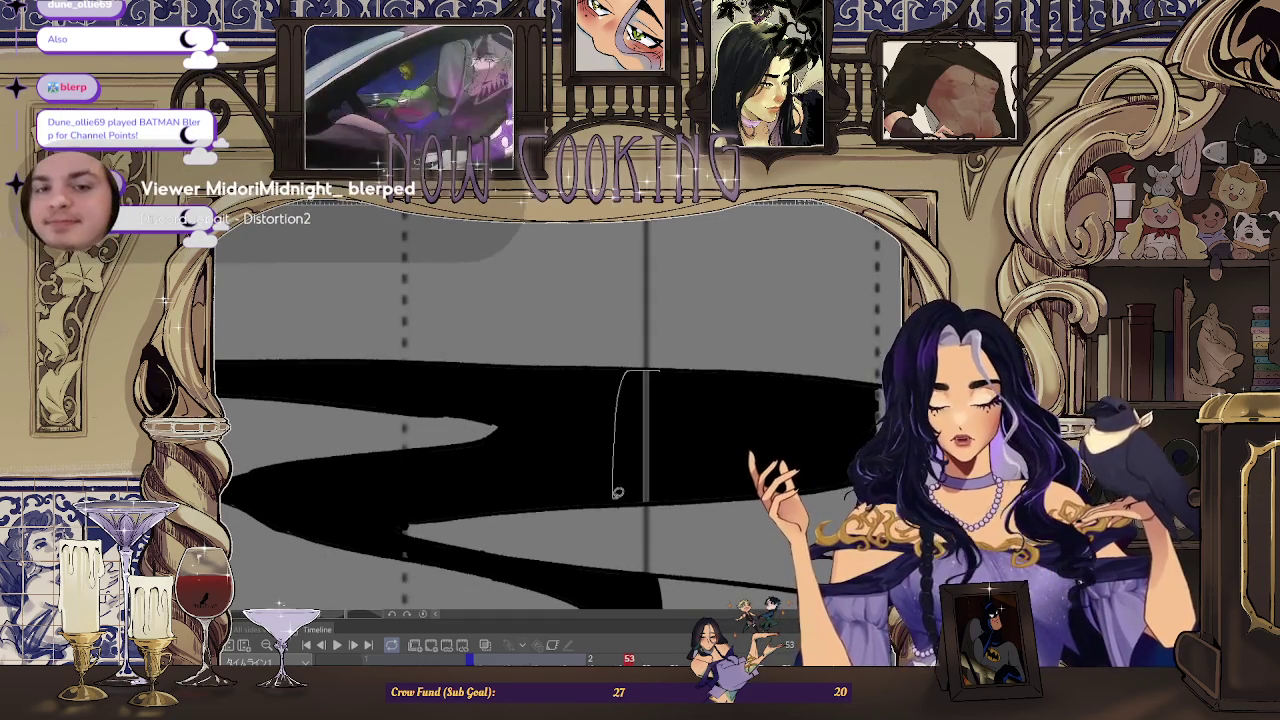
- Lasso-fill the remaining gap in the smoke ribbon black
left_click_drag(636, 366, 617, 496)
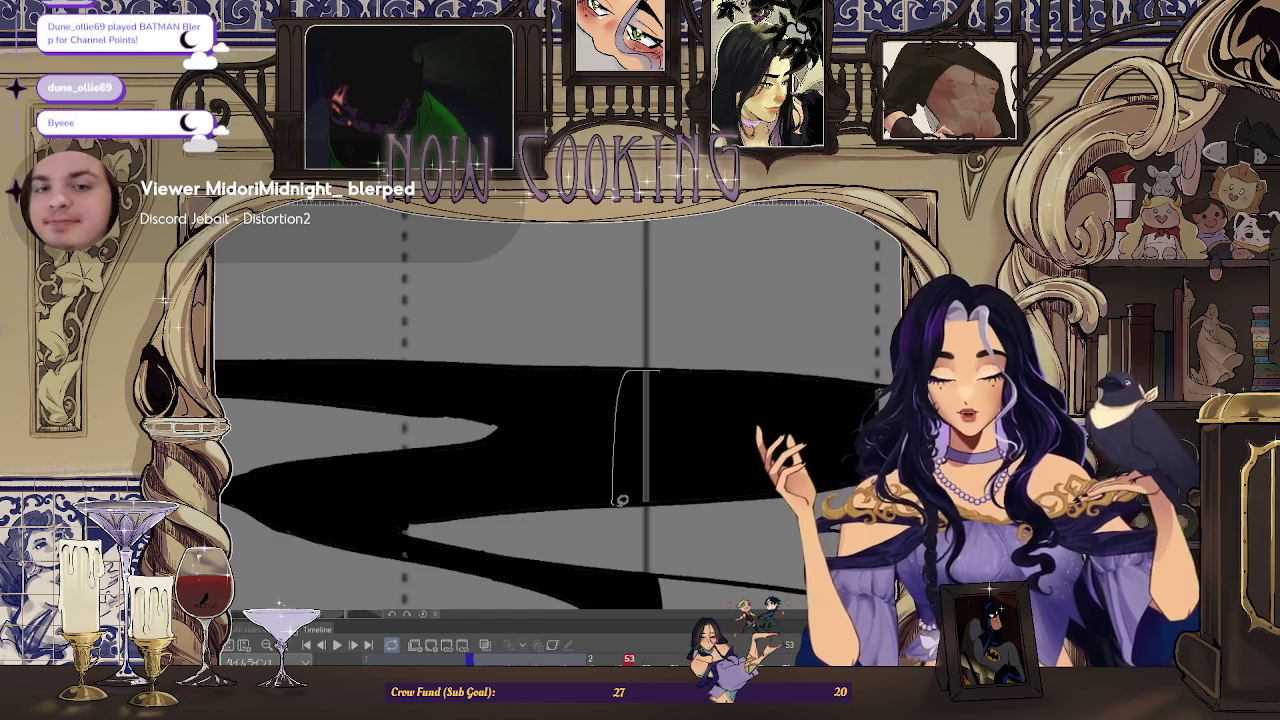
left_click_drag(617, 496, 688, 388)
scroll(688, 388, "up", 4)
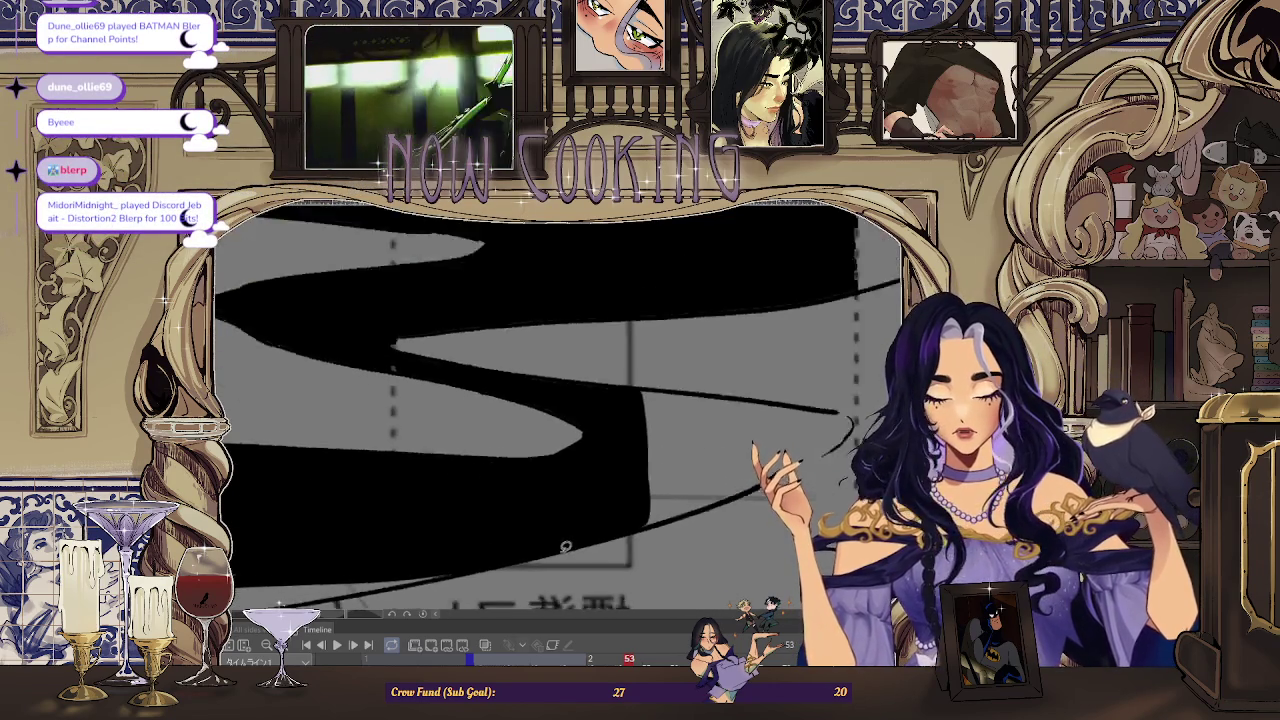
scroll(672, 440, "down", 3)
scroll(698, 405, "down", 2)
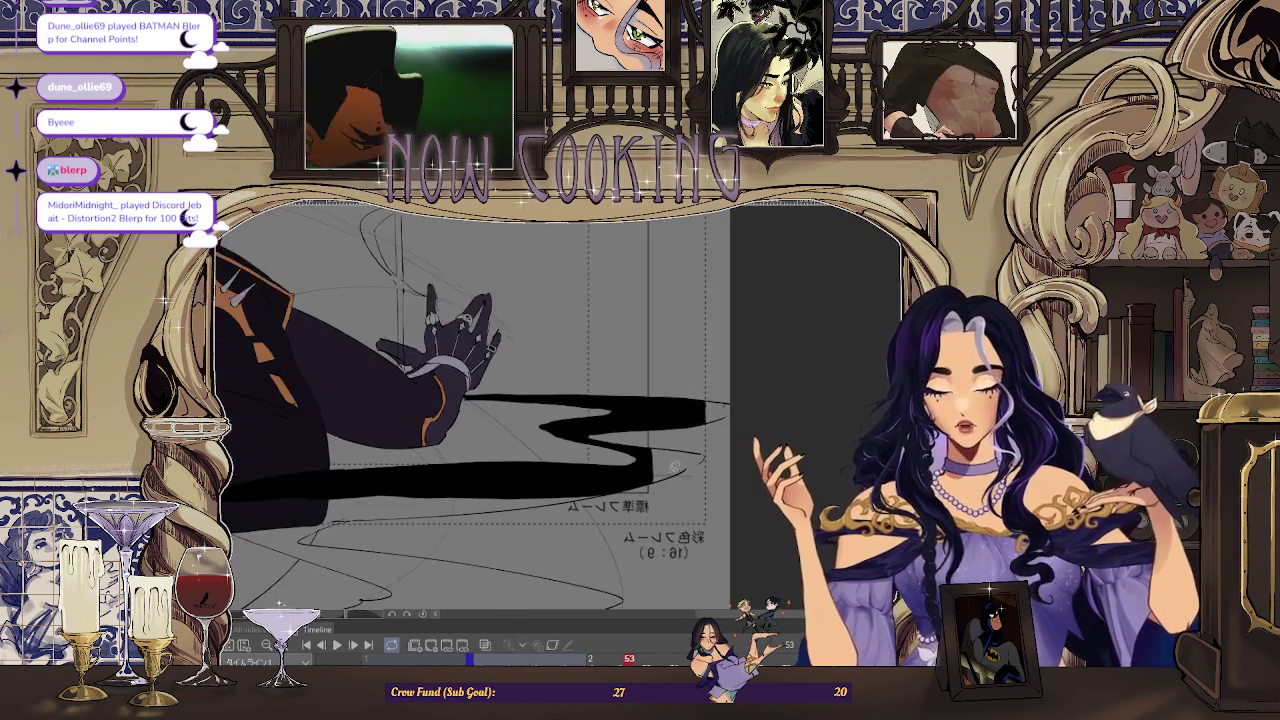
scroll(527, 477, "up", 1)
scroll(681, 397, "up", 1)
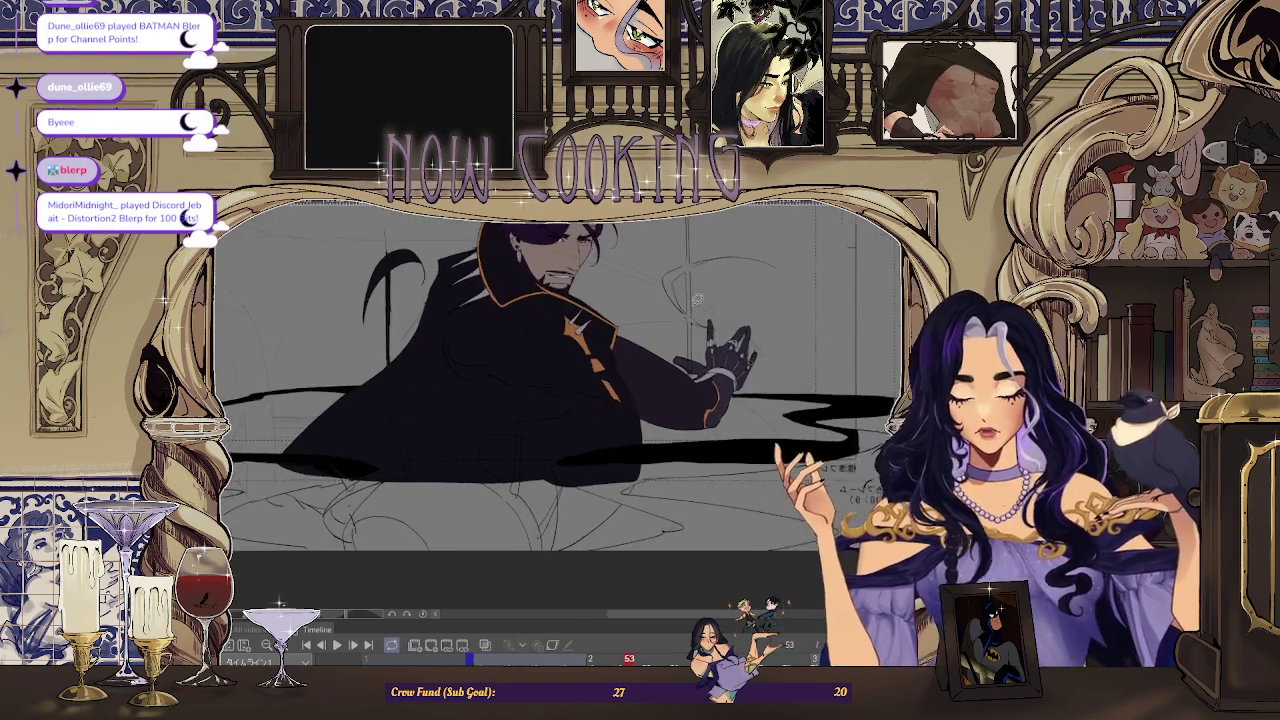
scroll(681, 397, "up", 2)
scroll(682, 470, "up", 2)
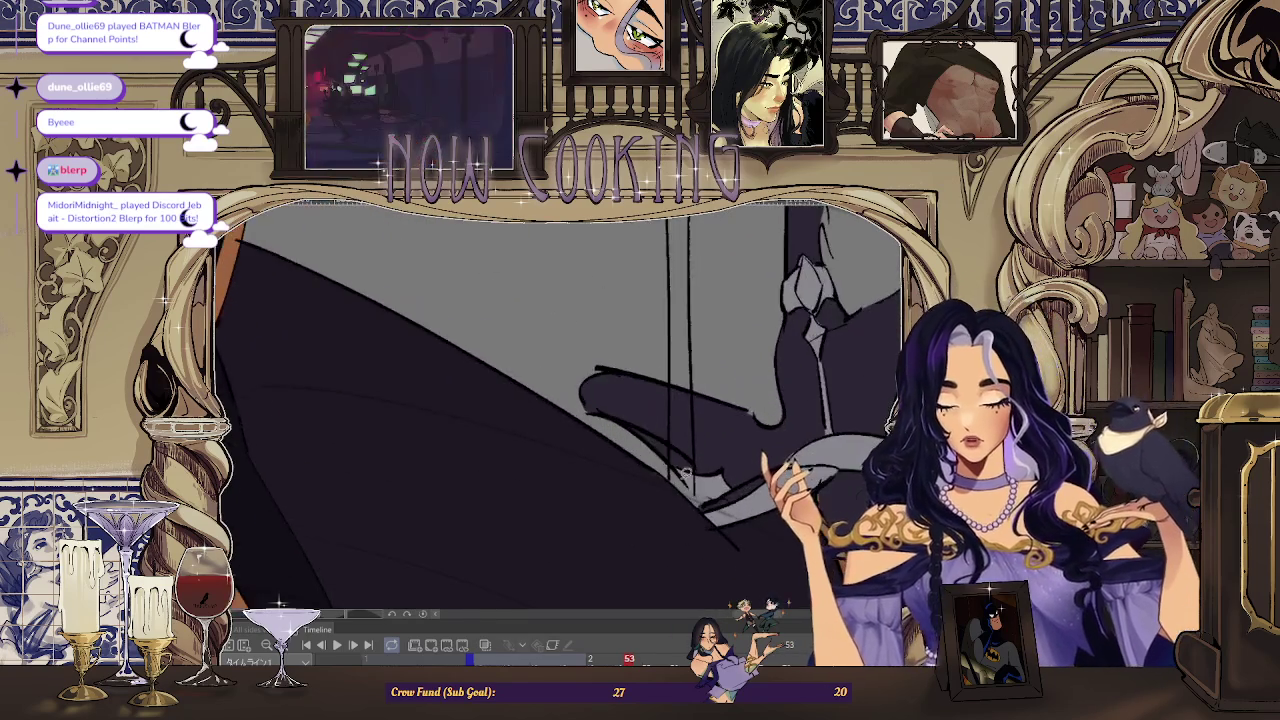
scroll(671, 460, "up", 2)
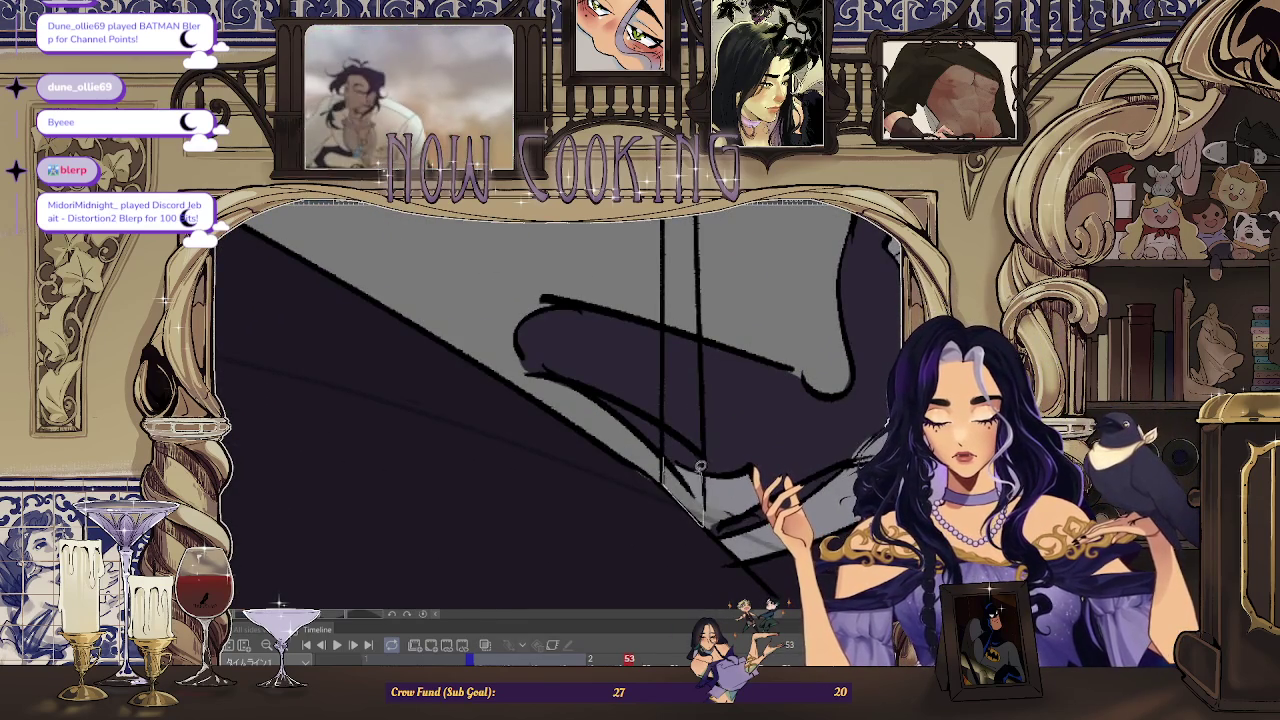
scroll(700, 466, "down", 2)
scroll(681, 408, "up", 2)
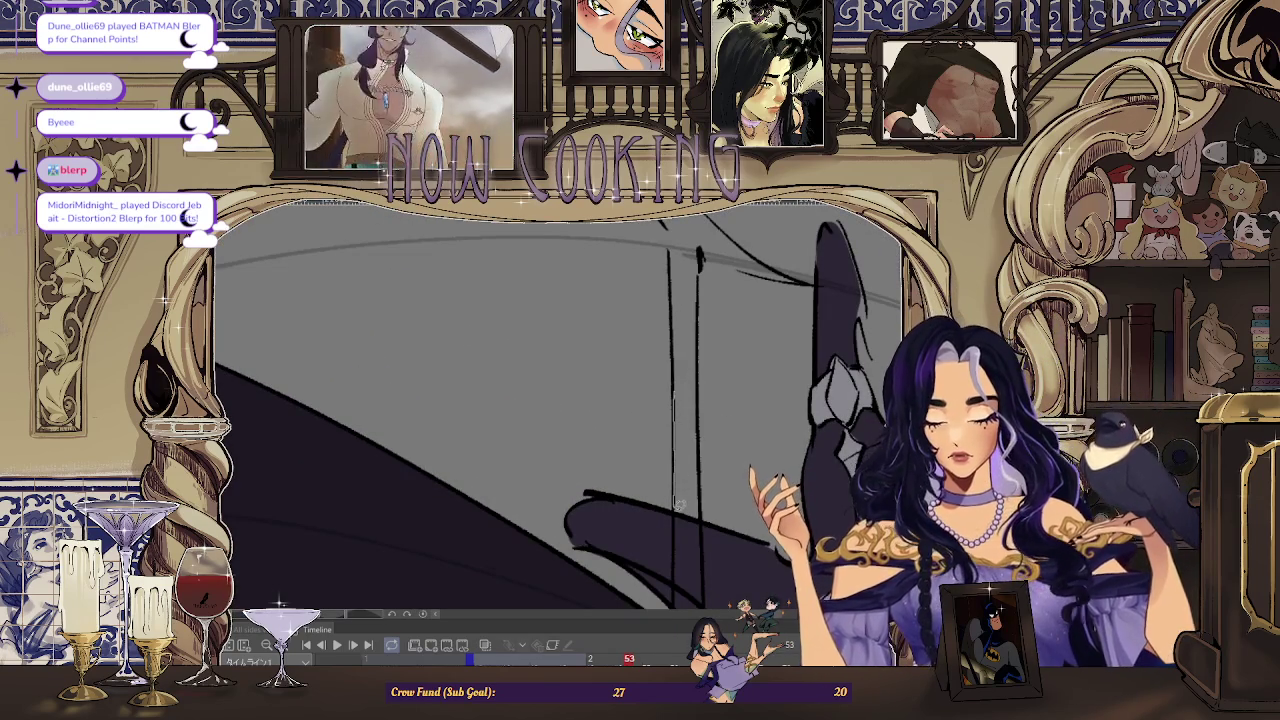
scroll(698, 386, "down", 2)
scroll(690, 350, "down", 1)
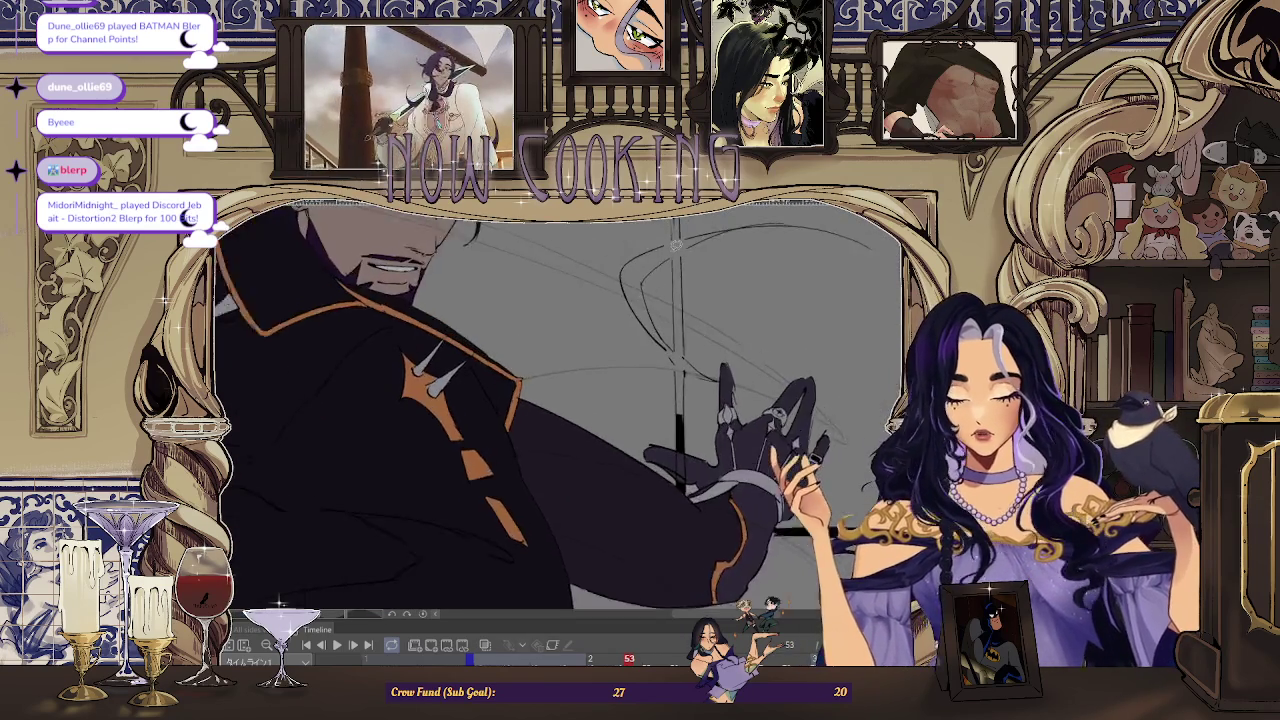
scroll(680, 300, "down", 1)
scroll(663, 237, "down", 1)
scroll(663, 237, "up", 2)
- Zoom in on the staff sketch and ink it as a thick black vertical line
scroll(659, 232, "up", 1)
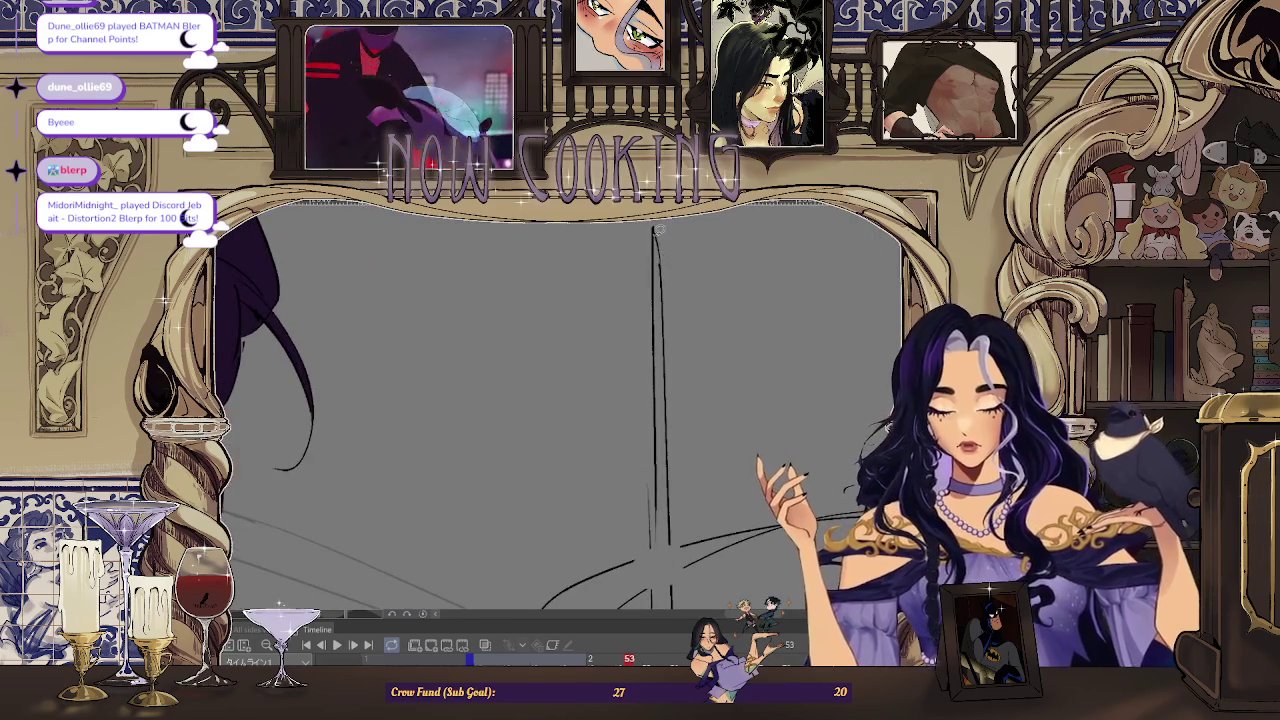
scroll(660, 258, "up", 1)
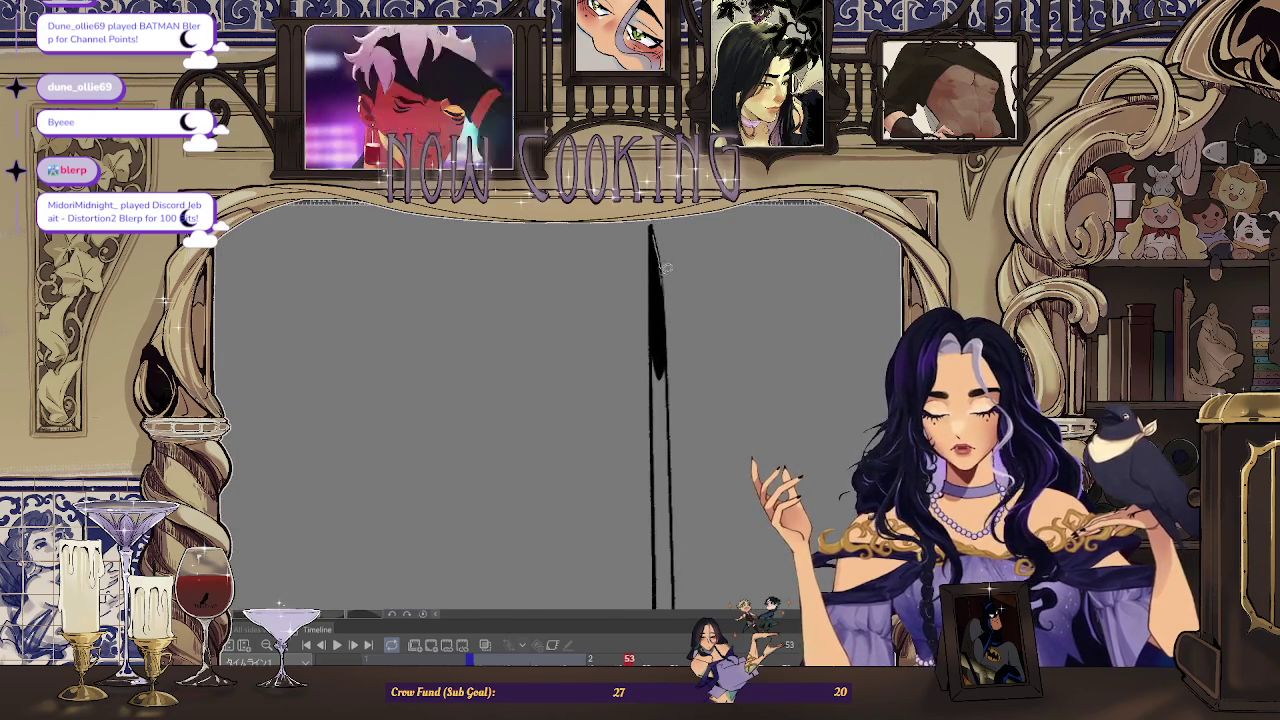
scroll(659, 270, "down", 1)
scroll(658, 287, "up", 2)
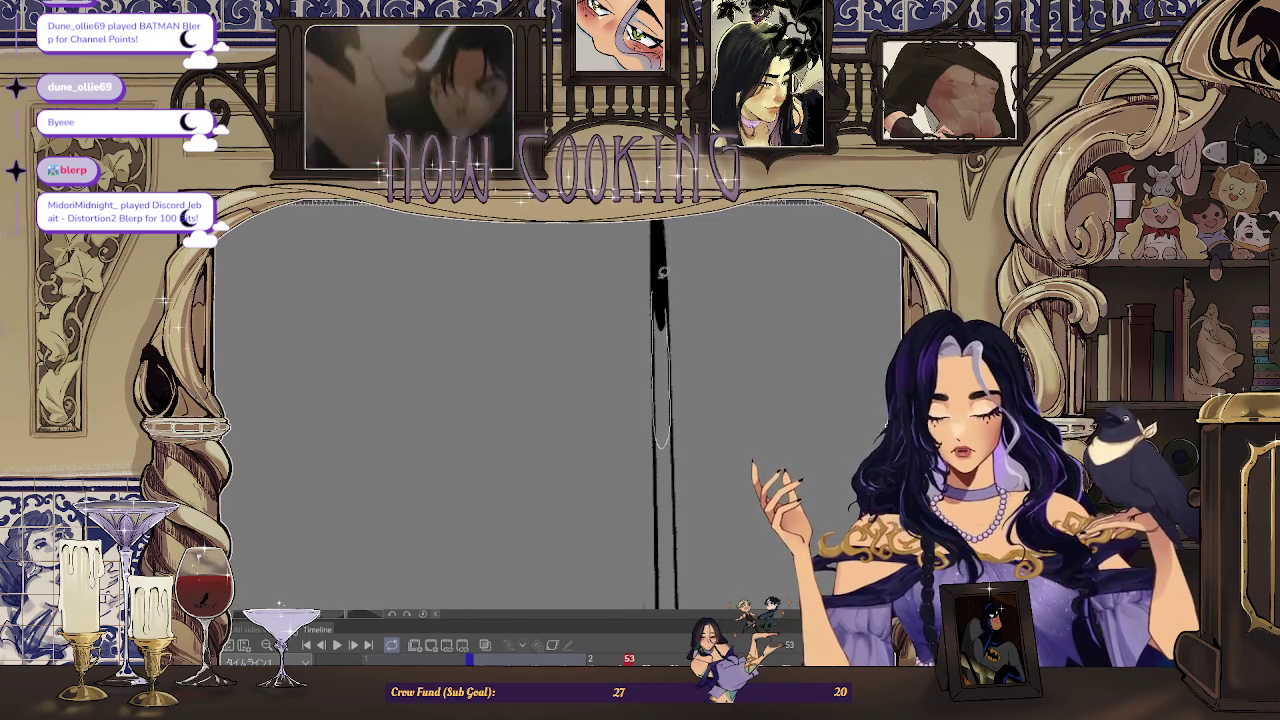
scroll(660, 272, "down", 1)
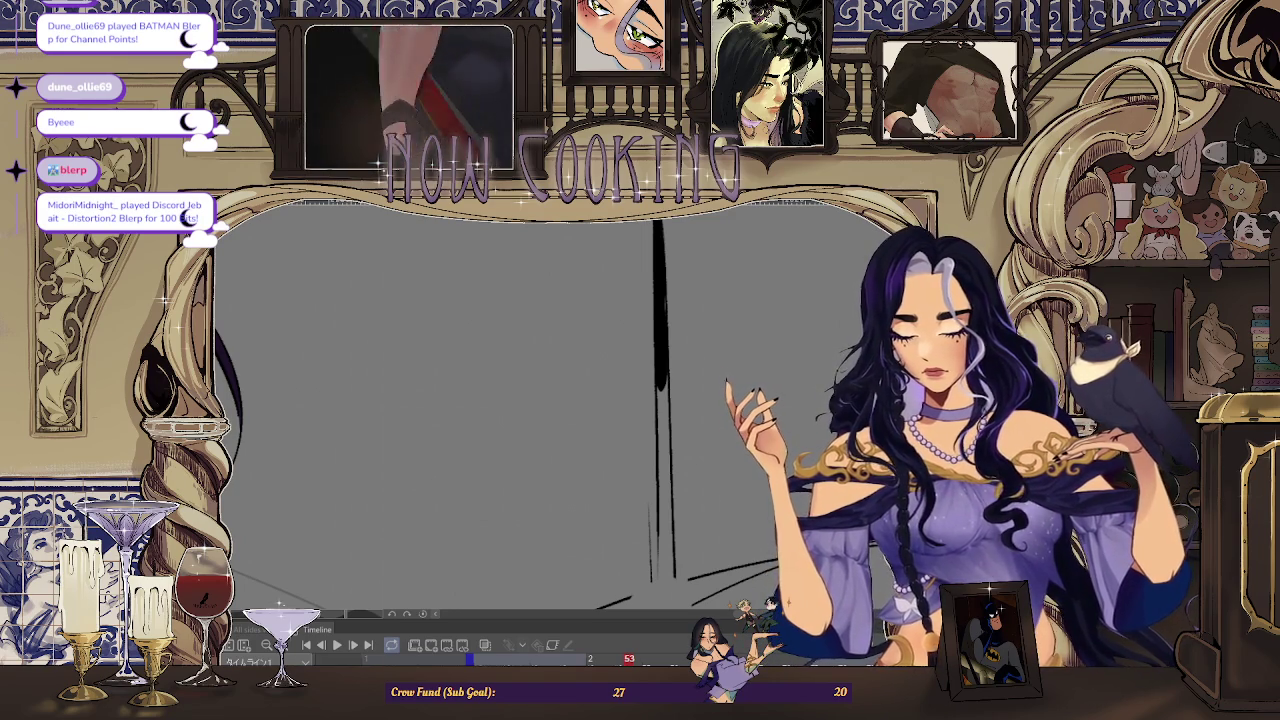
key("space")
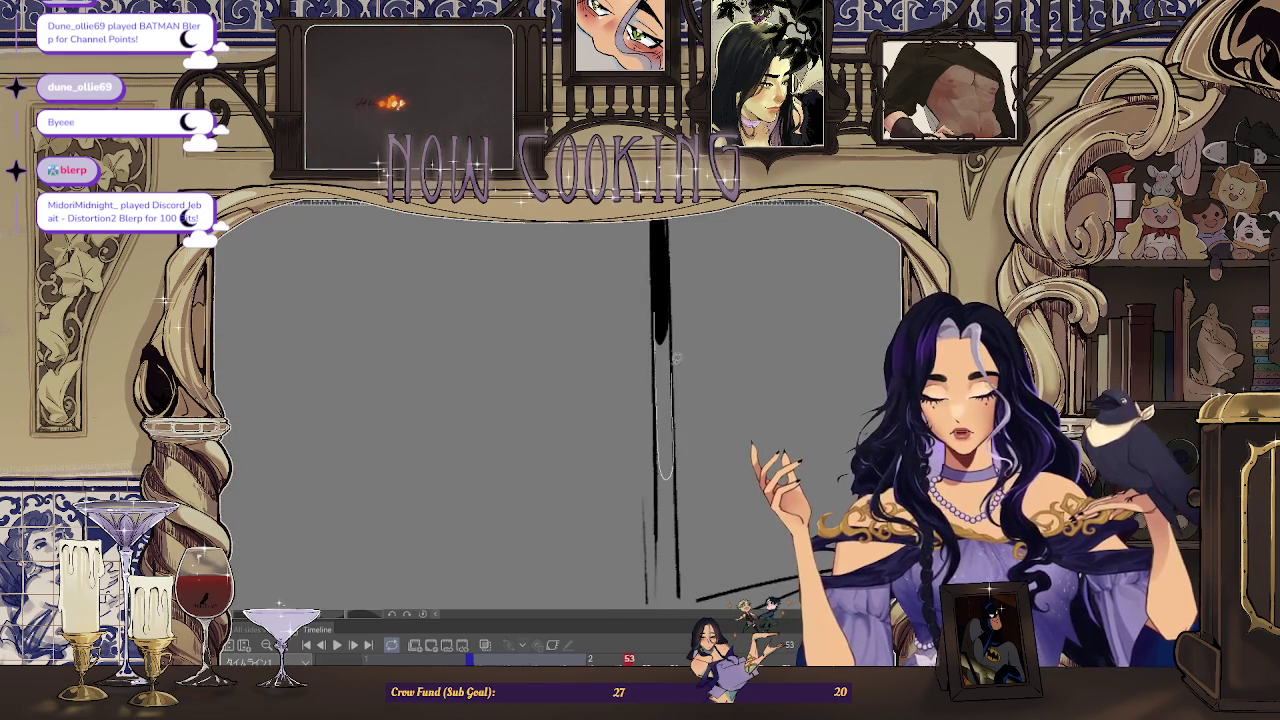
key("space")
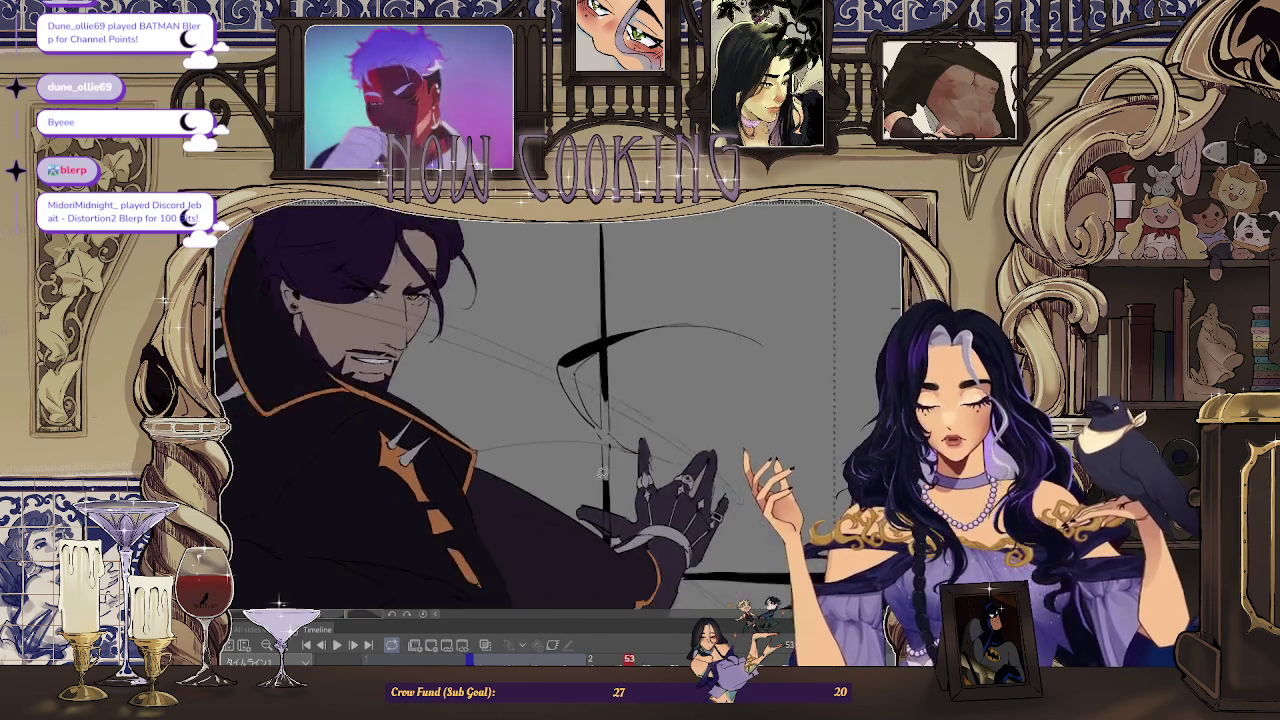
- Paint a stroke along the staff, then zoom out to show the whole page
left_click_drag(606, 263, 607, 412)
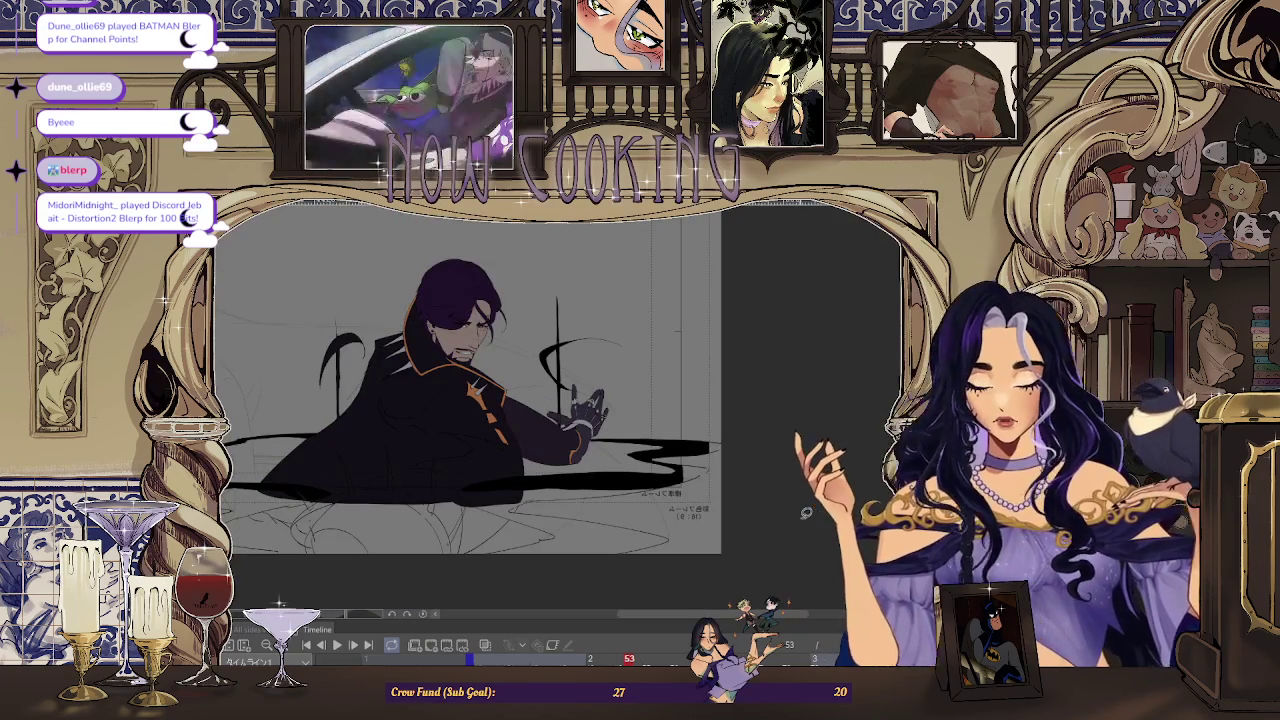
key("ctrl+minus")
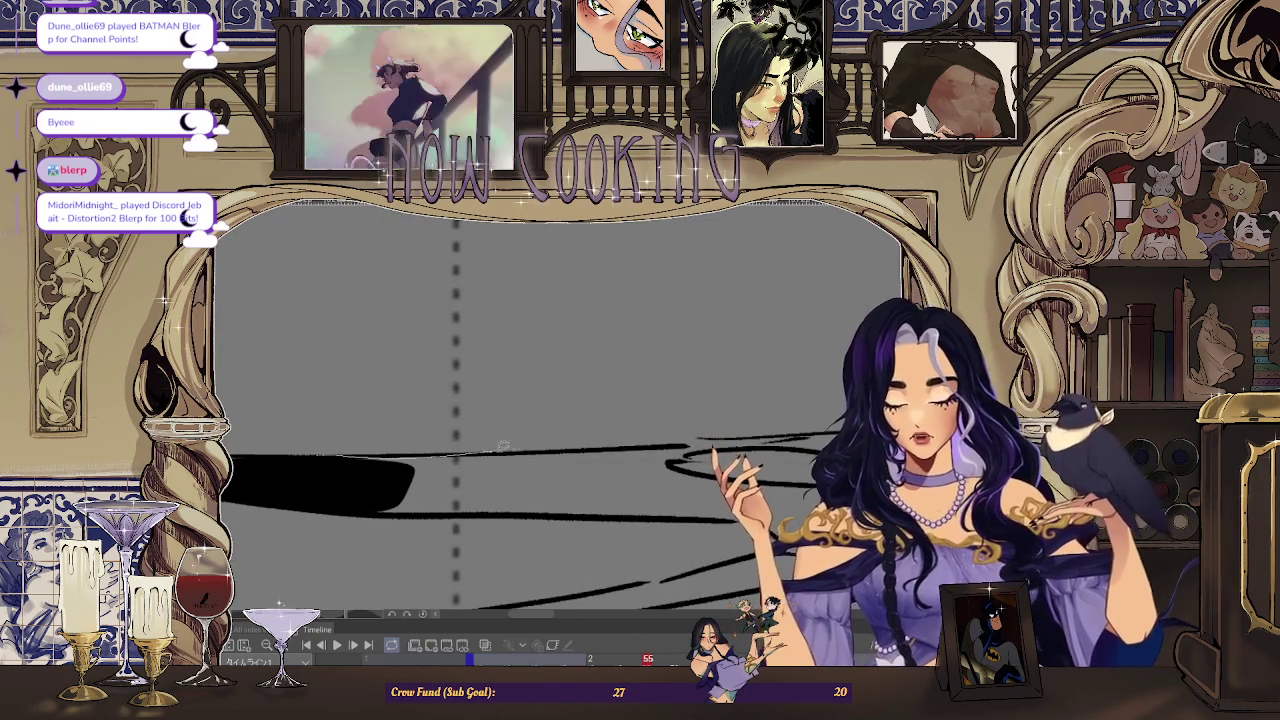
- Lasso-fill a wide black band across the lower smoke ribbon, undoing the oversized fill
left_click_drag(361, 473, 320, 450)
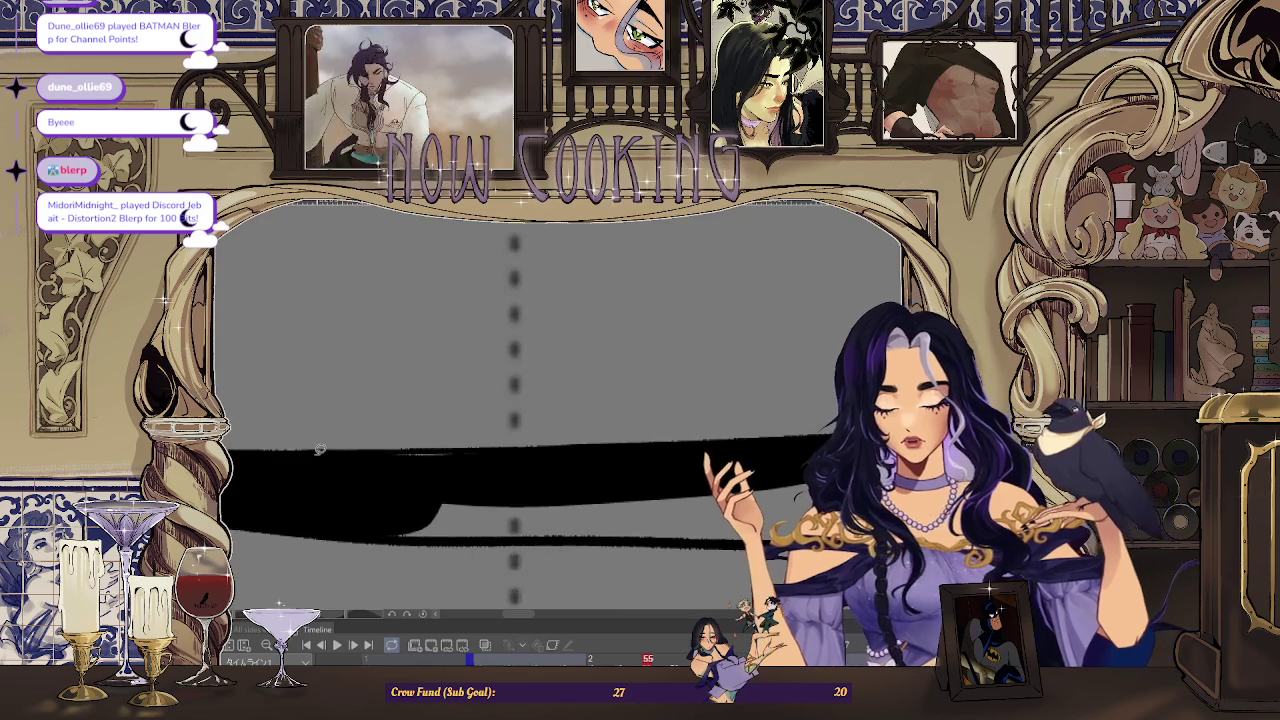
left_click_drag(563, 456, 458, 462)
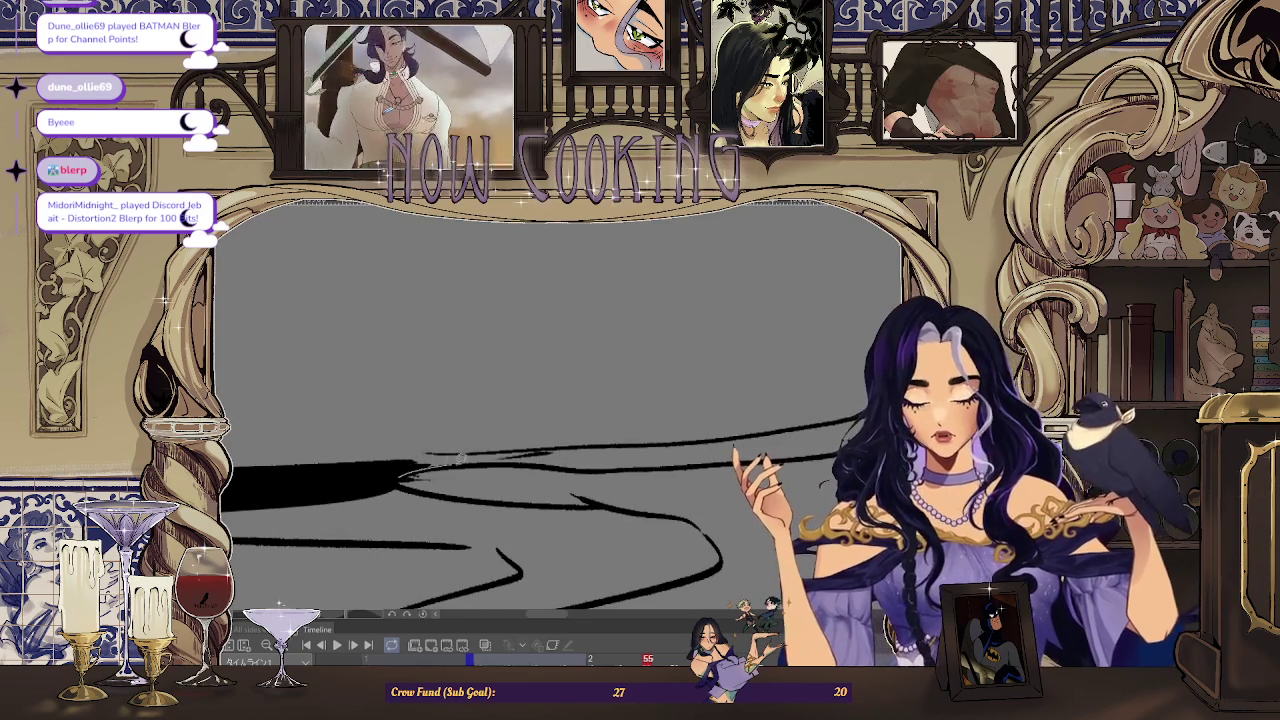
left_click_drag(443, 452, 447, 478)
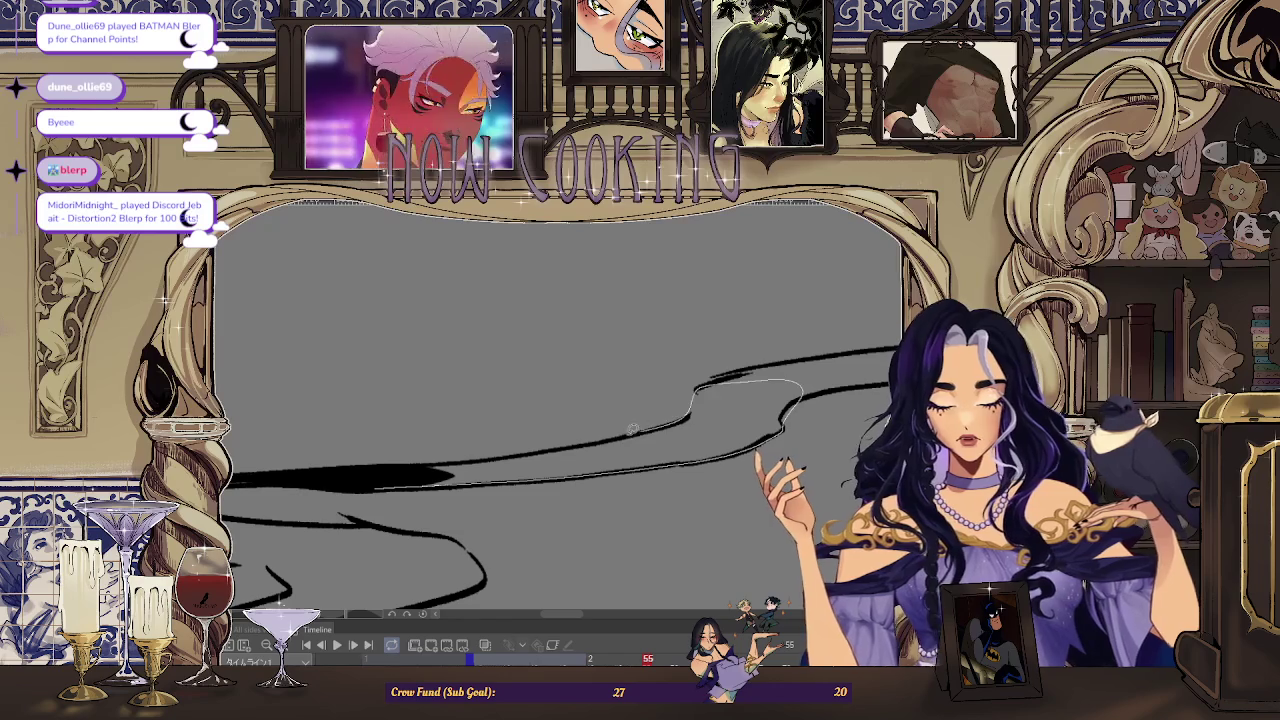
left_click_drag(485, 456, 370, 481)
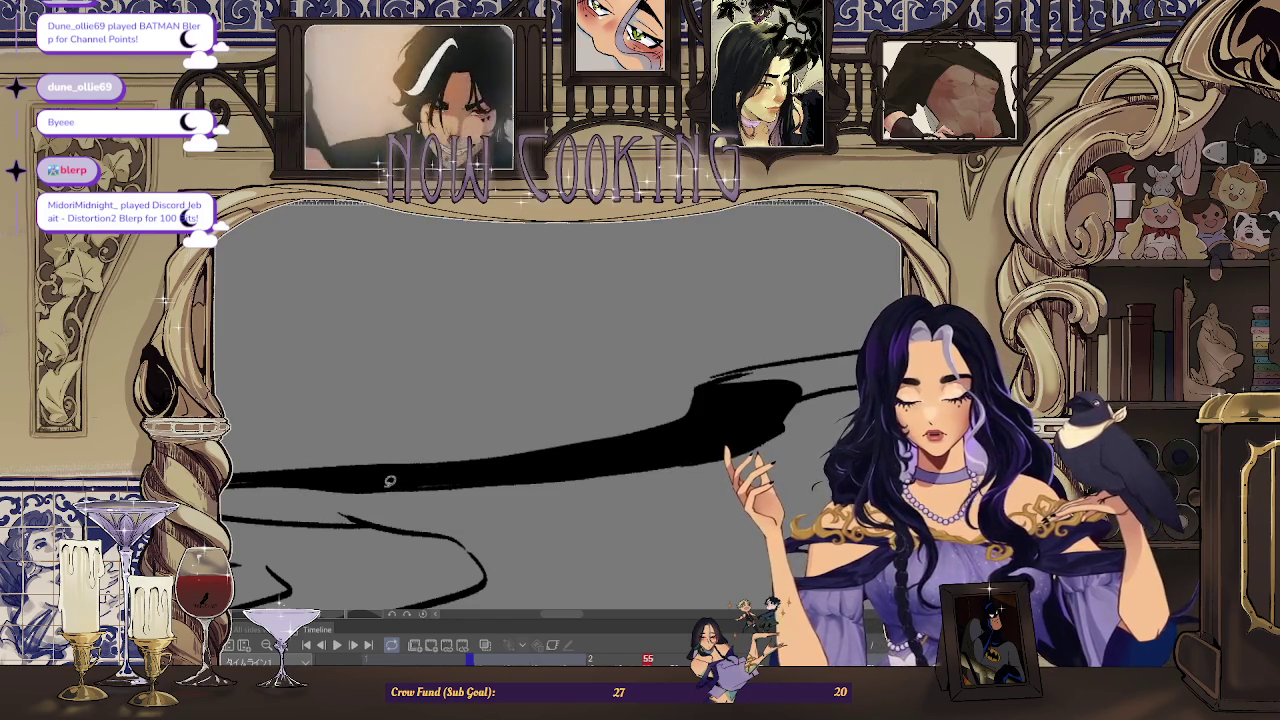
key("ctrl+z")
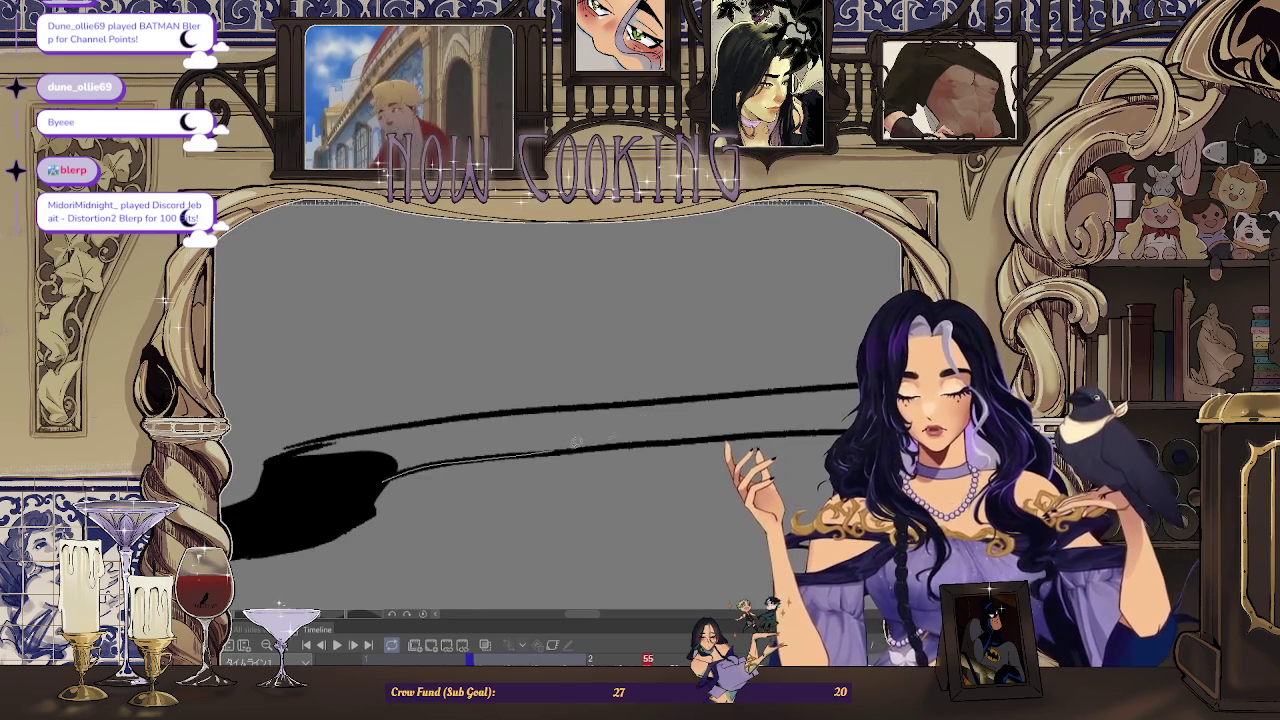
- Refill the ribbon in smaller black sections, extending it toward its right end
mouse_move(368, 426)
left_mouse_down()
mouse_move(292, 452)
mouse_move(382, 467)
left_mouse_up()
key("ctrl+z")
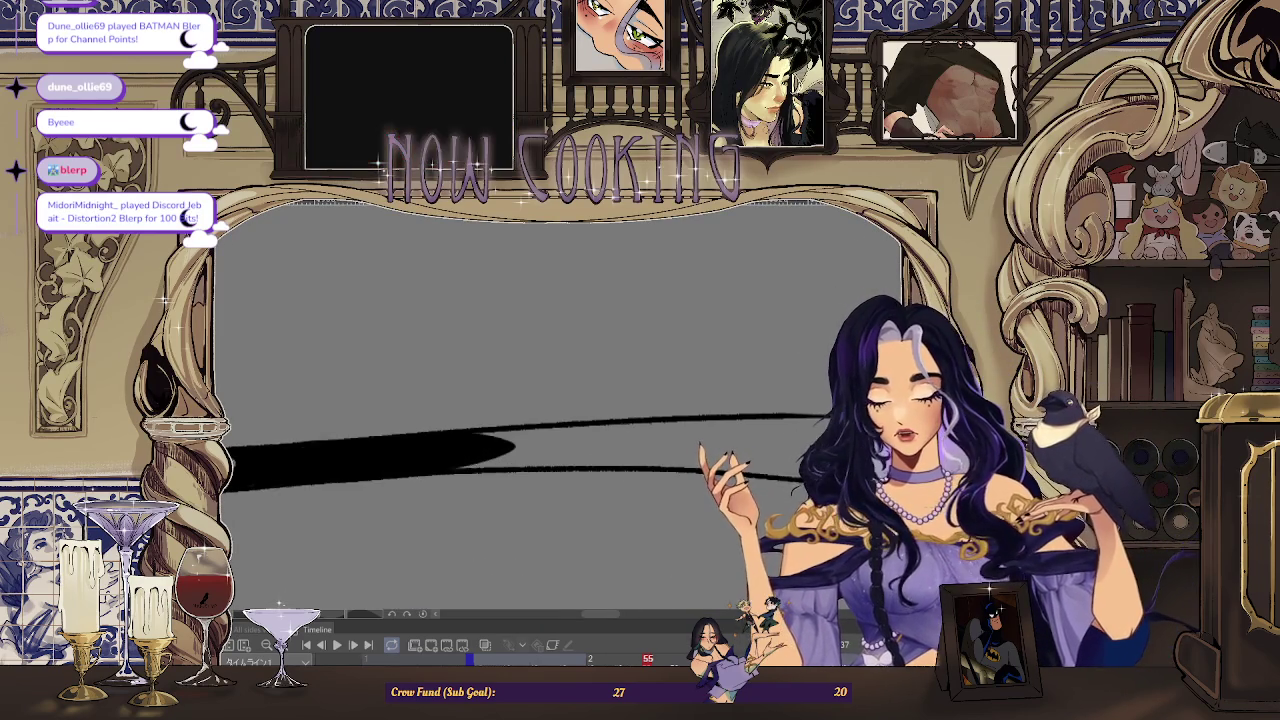
mouse_move(549, 418)
left_mouse_down()
mouse_move(399, 458)
mouse_move(476, 412)
mouse_move(314, 469)
left_mouse_up()
left_click_drag(498, 480, 423, 485)
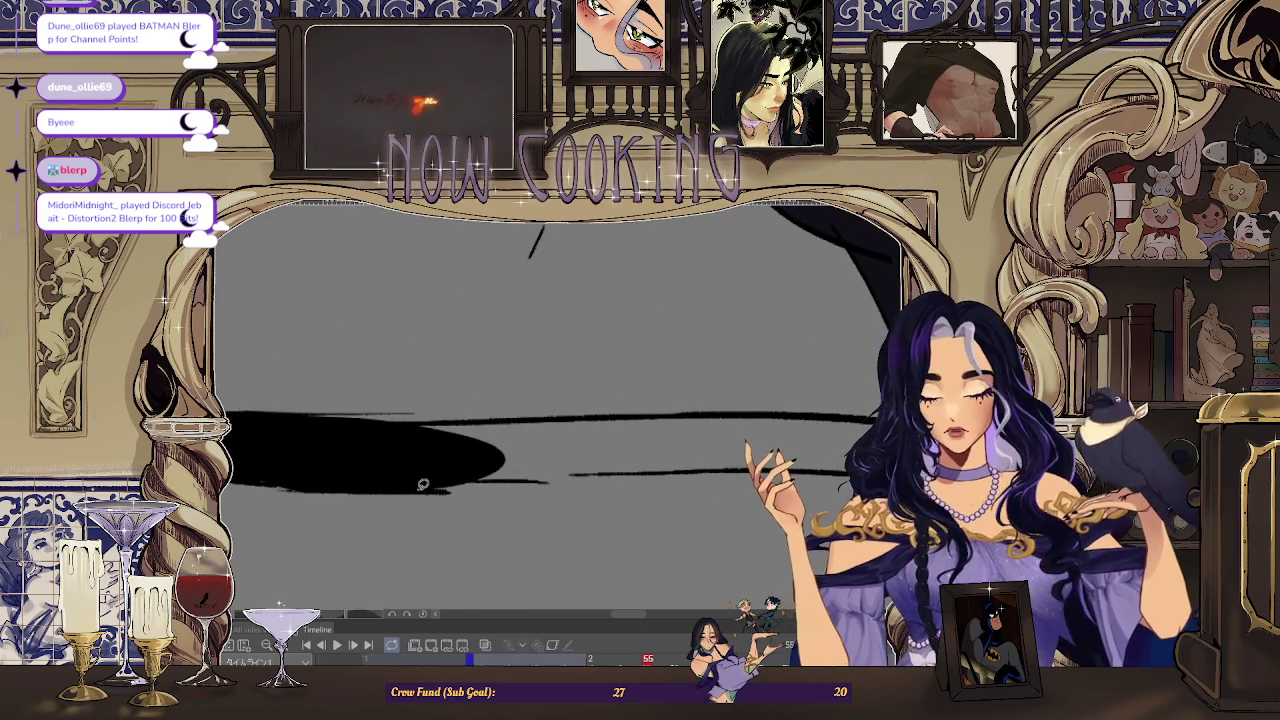
left_click_drag(427, 421, 423, 467)
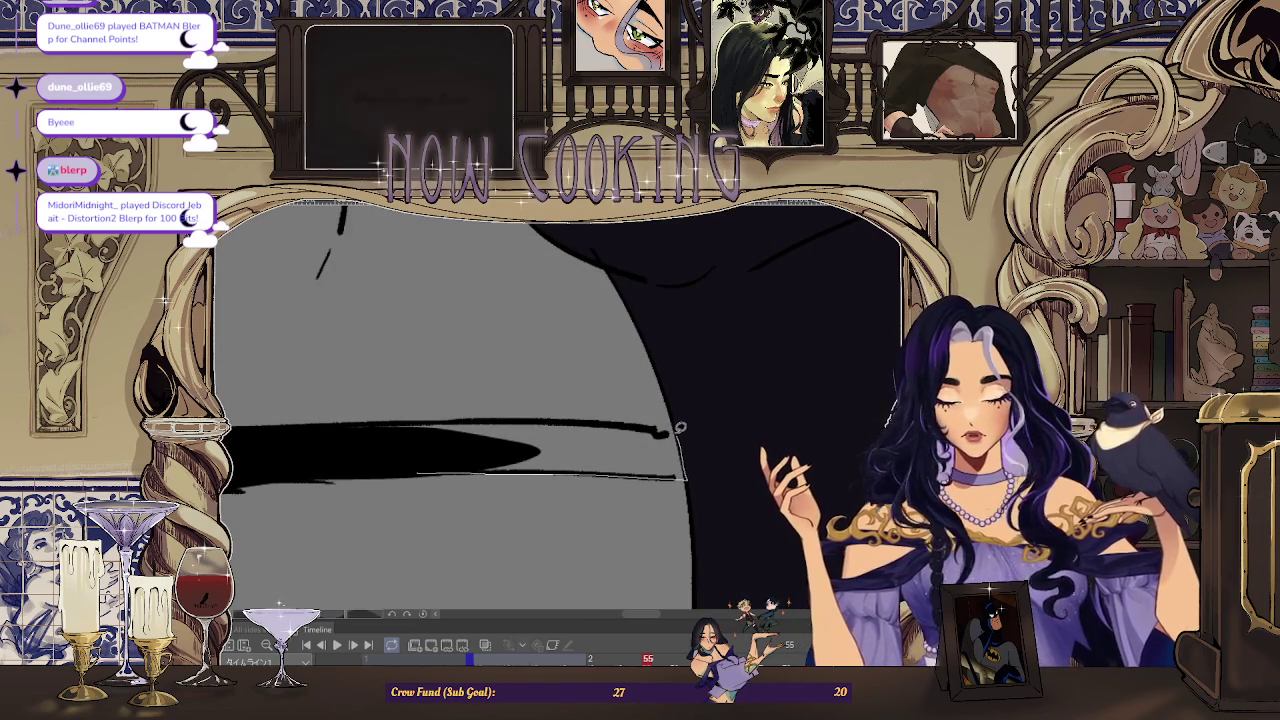
- Straighten the blob's top edge and lasso-fill the next smoke ribbon section black
left_click_drag(690, 473, 538, 413)
left_click_drag(320, 433, 410, 431)
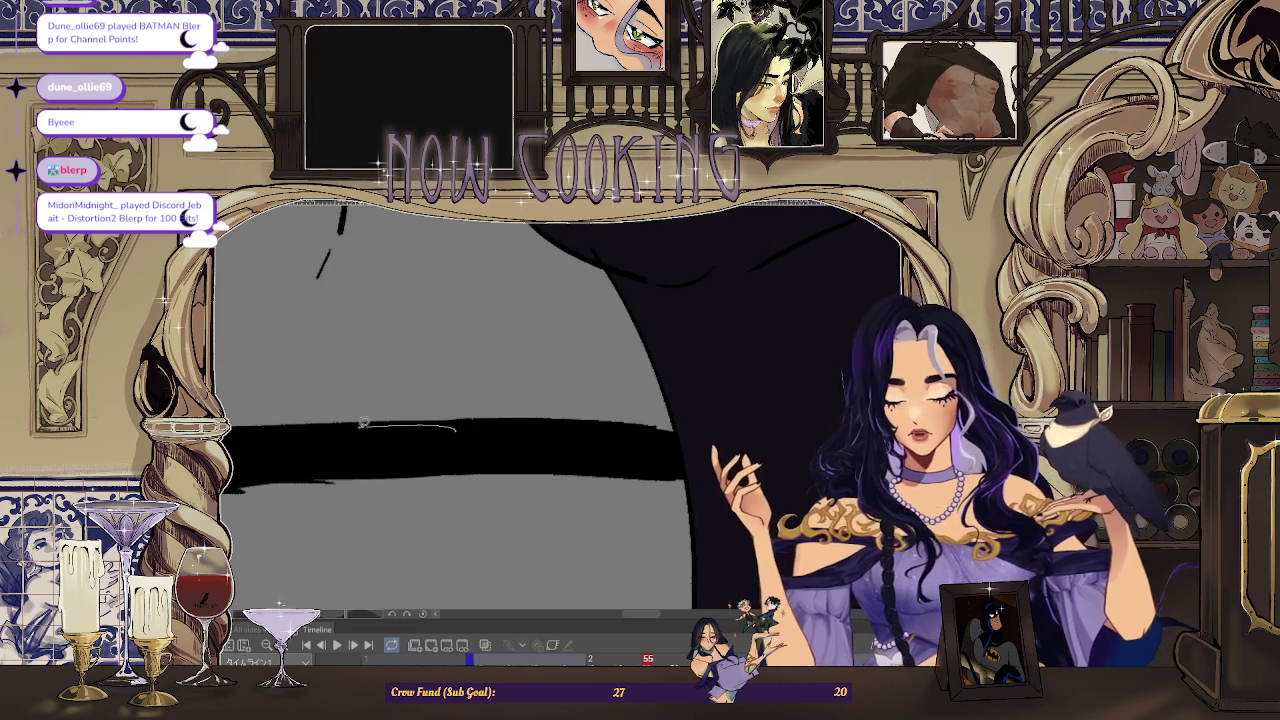
scroll(362, 423, "down", 5)
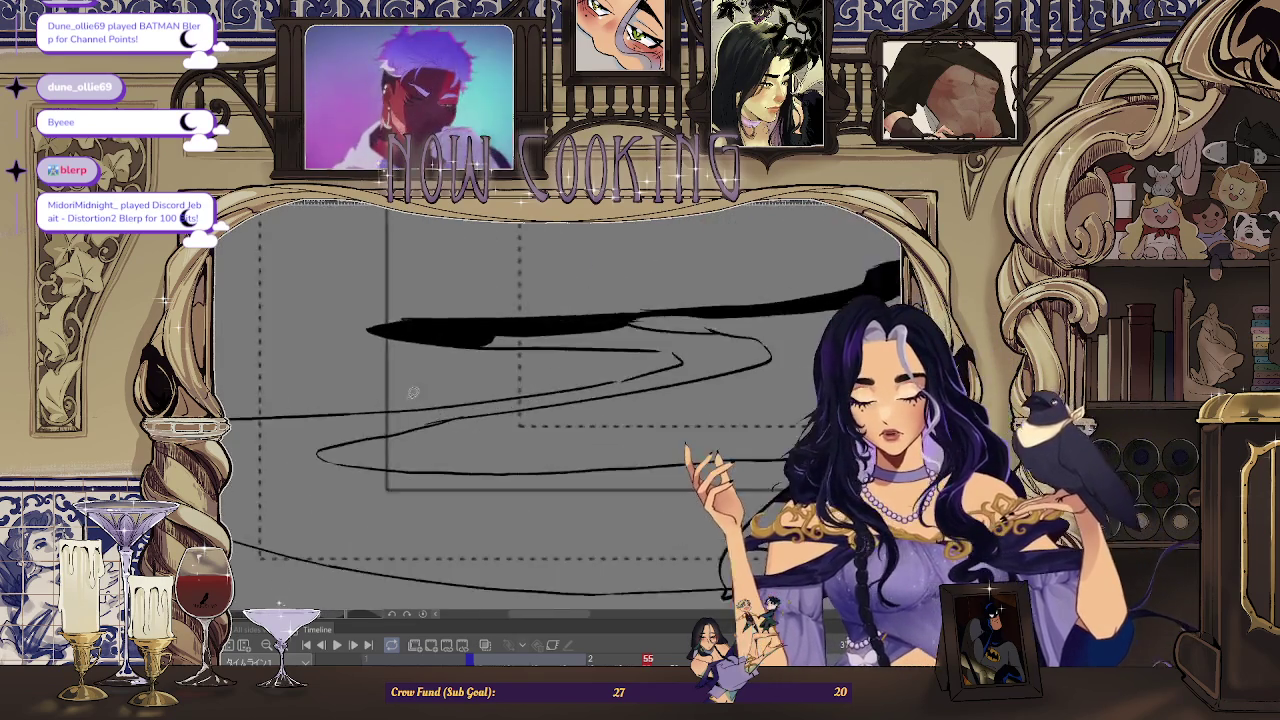
scroll(412, 393, "down", 2)
mouse_move(365, 410)
left_mouse_down()
mouse_move(505, 398)
mouse_move(365, 412)
left_mouse_up()
scroll(300, 457, "down", 2)
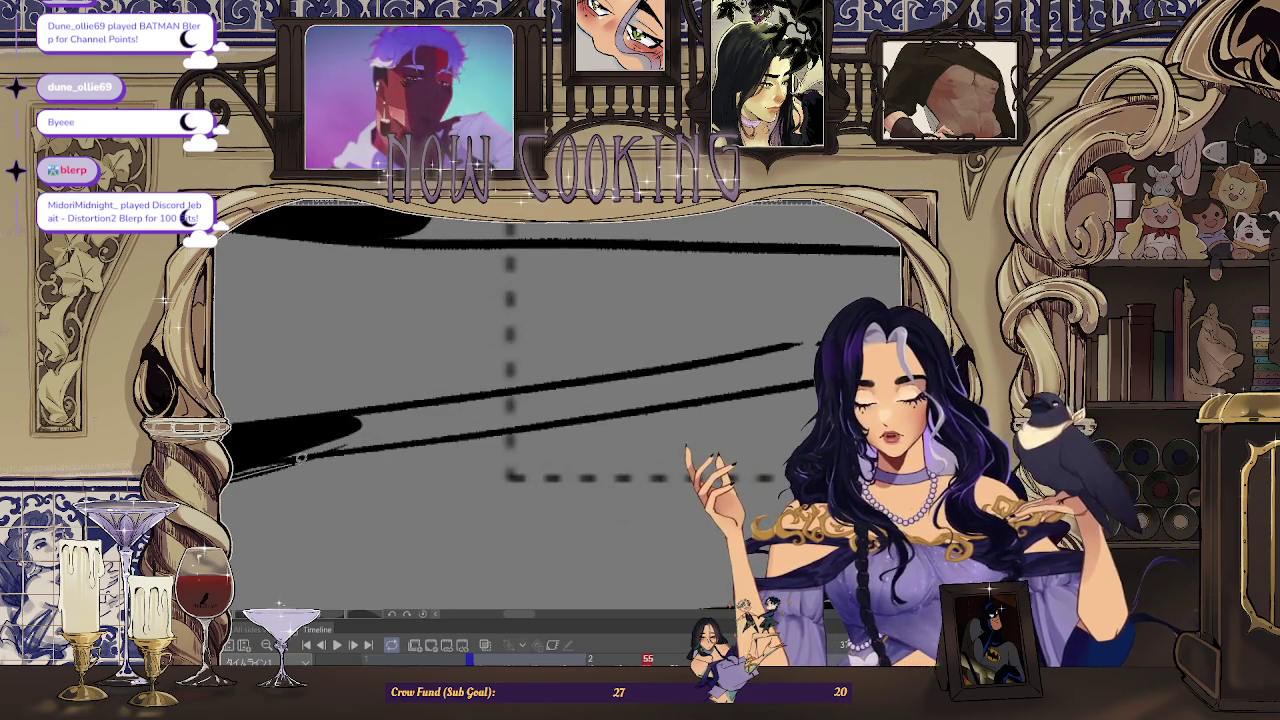
left_click_drag(300, 457, 668, 368)
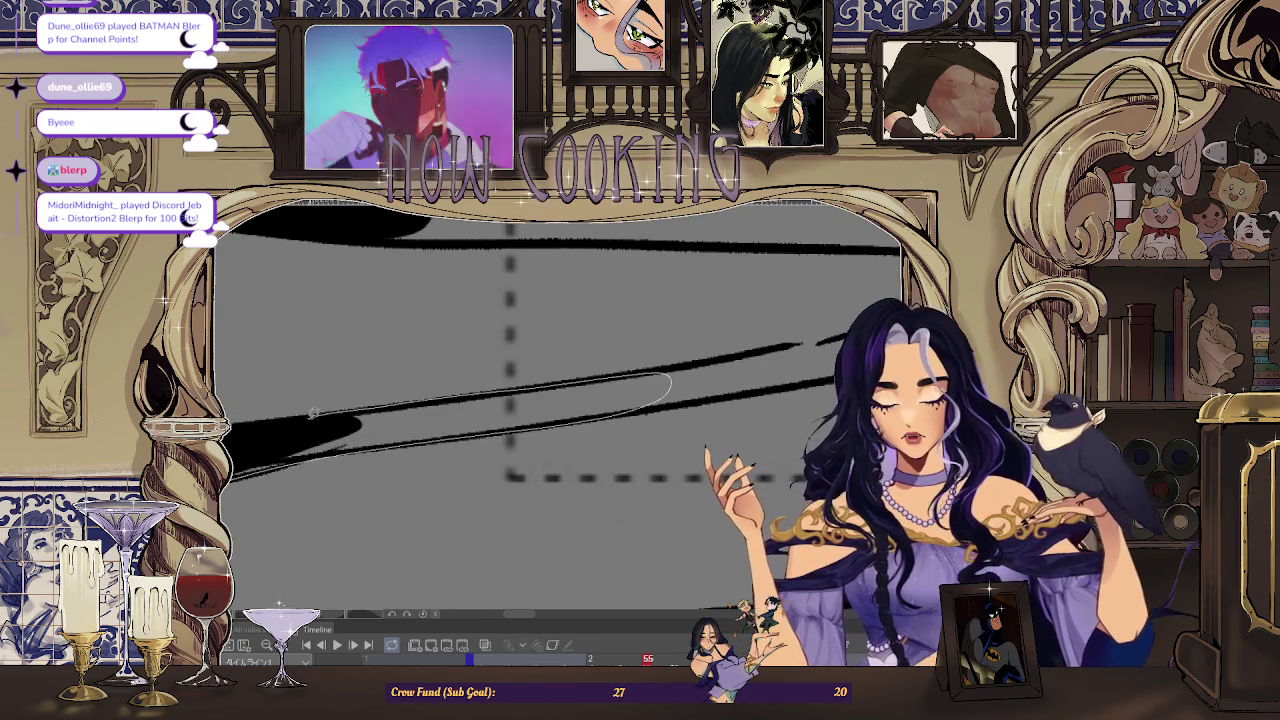
left_click_drag(496, 387, 360, 418)
scroll(335, 472, "down", 3)
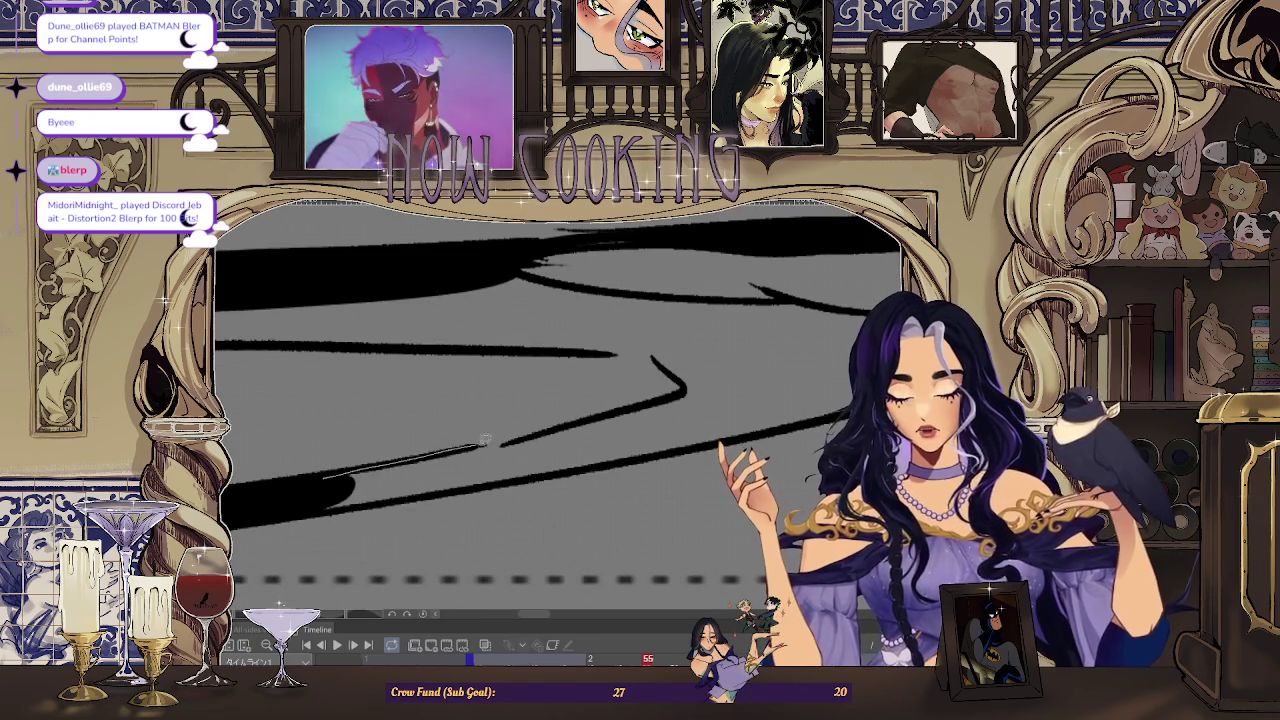
- Fill further curving ribbon sections black and extend the lower ribbon to the right
left_click_drag(484, 441, 660, 394)
mouse_move(720, 432)
left_mouse_down()
mouse_move(690, 445)
mouse_move(386, 436)
left_mouse_up()
scroll(651, 413, "down", 3)
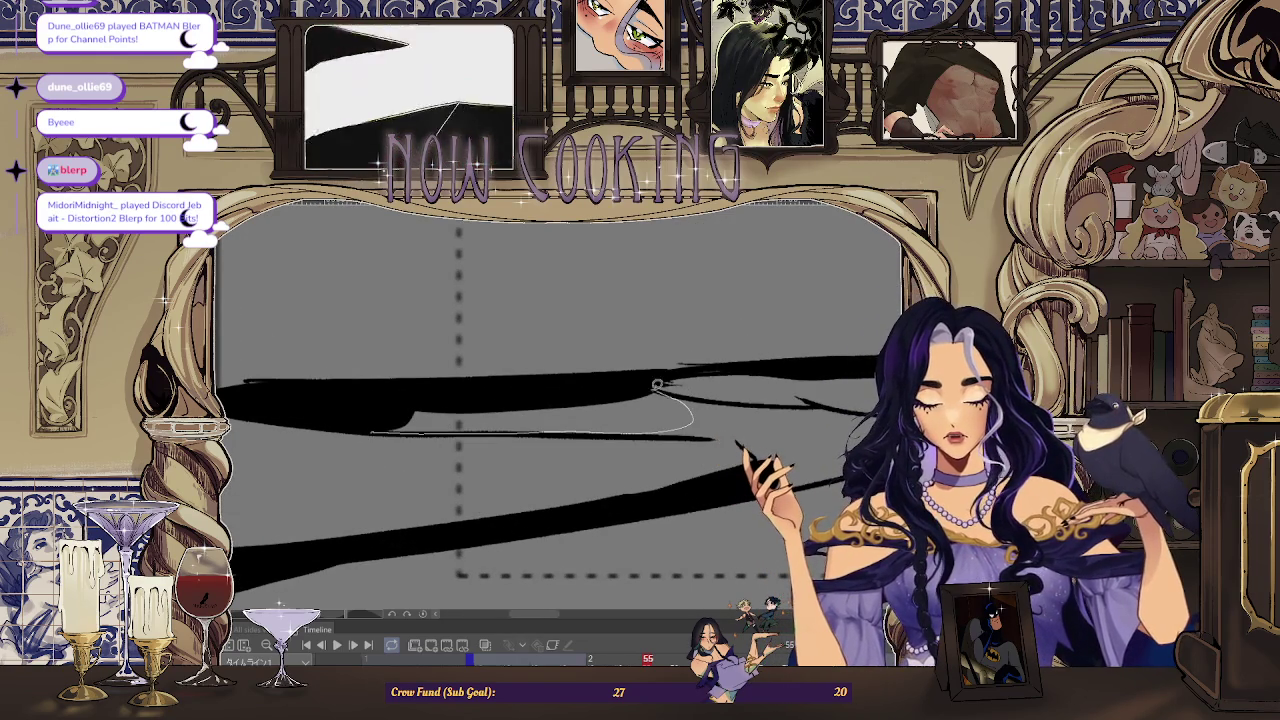
left_click_drag(349, 412, 363, 428)
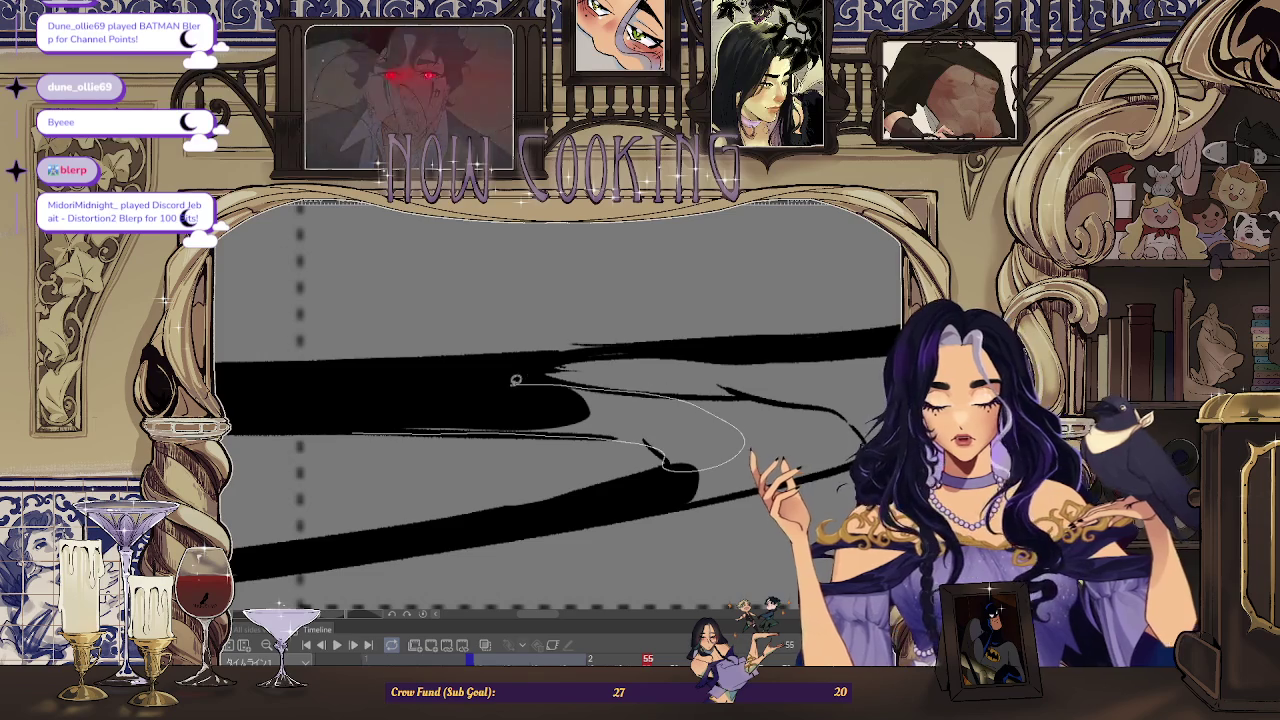
left_click_drag(516, 380, 443, 446)
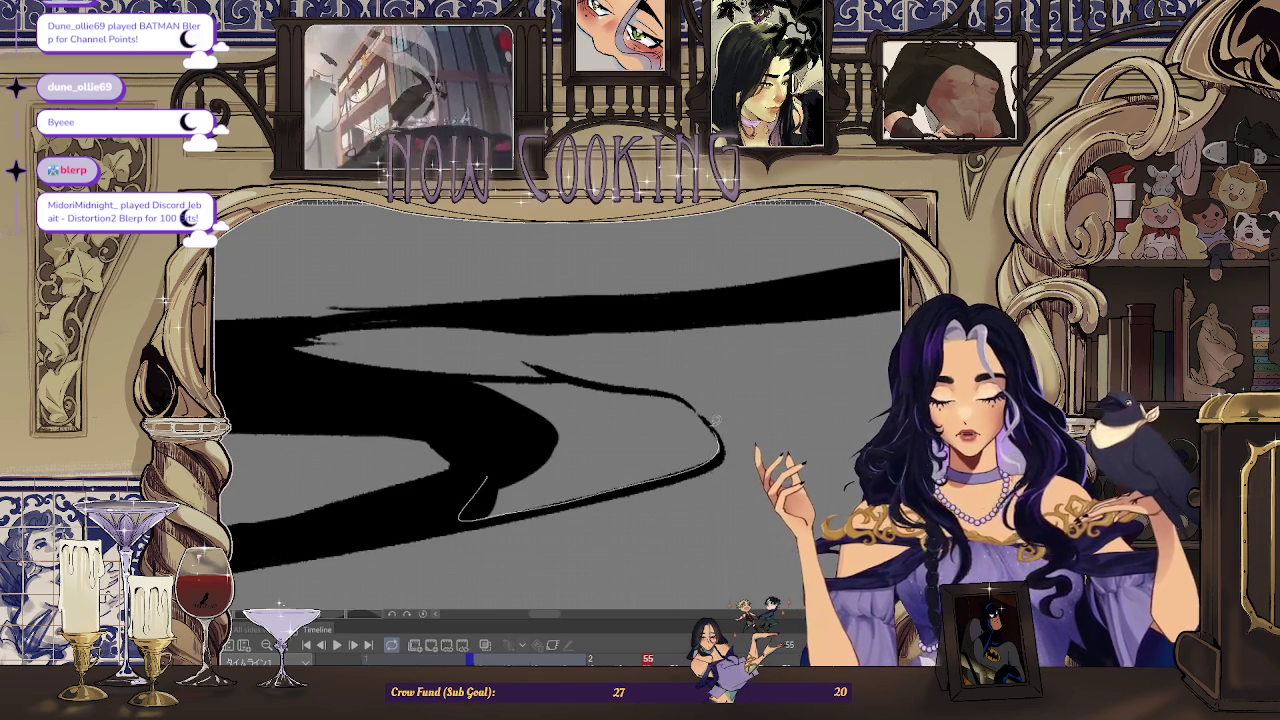
left_click_drag(481, 470, 440, 430)
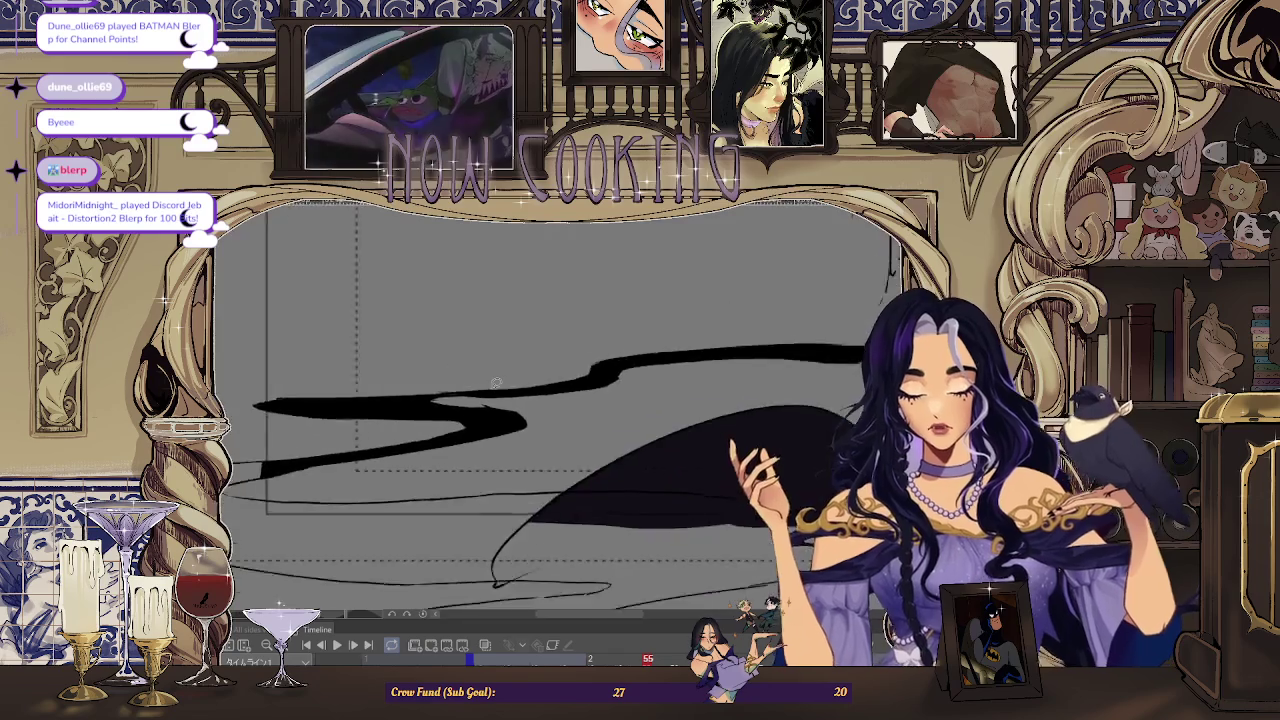
mouse_move(338, 530)
left_mouse_down()
mouse_move(353, 413)
mouse_move(648, 470)
left_mouse_up()
mouse_move(267, 471)
left_mouse_down()
mouse_move(353, 440)
mouse_move(442, 444)
left_mouse_up()
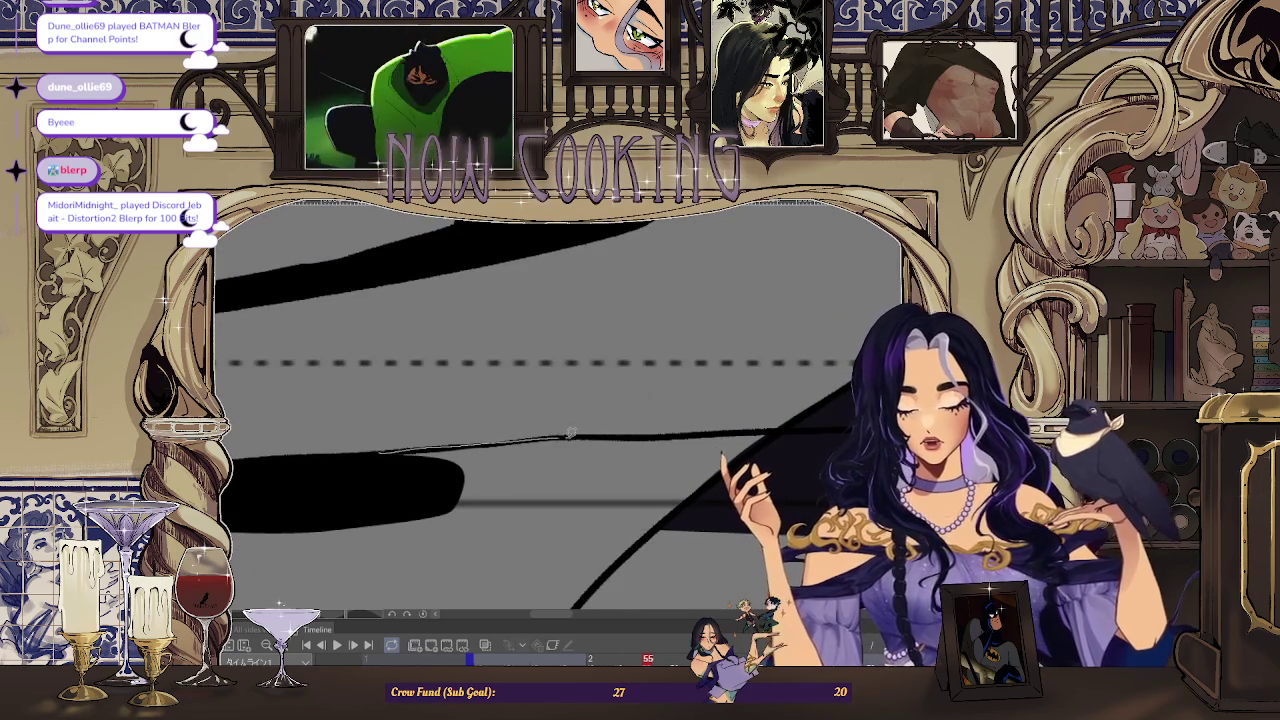
- Lasso-fill the lower cloak and the dark diagonal band solid black, then zoom out
left_click_drag(381, 495, 388, 437)
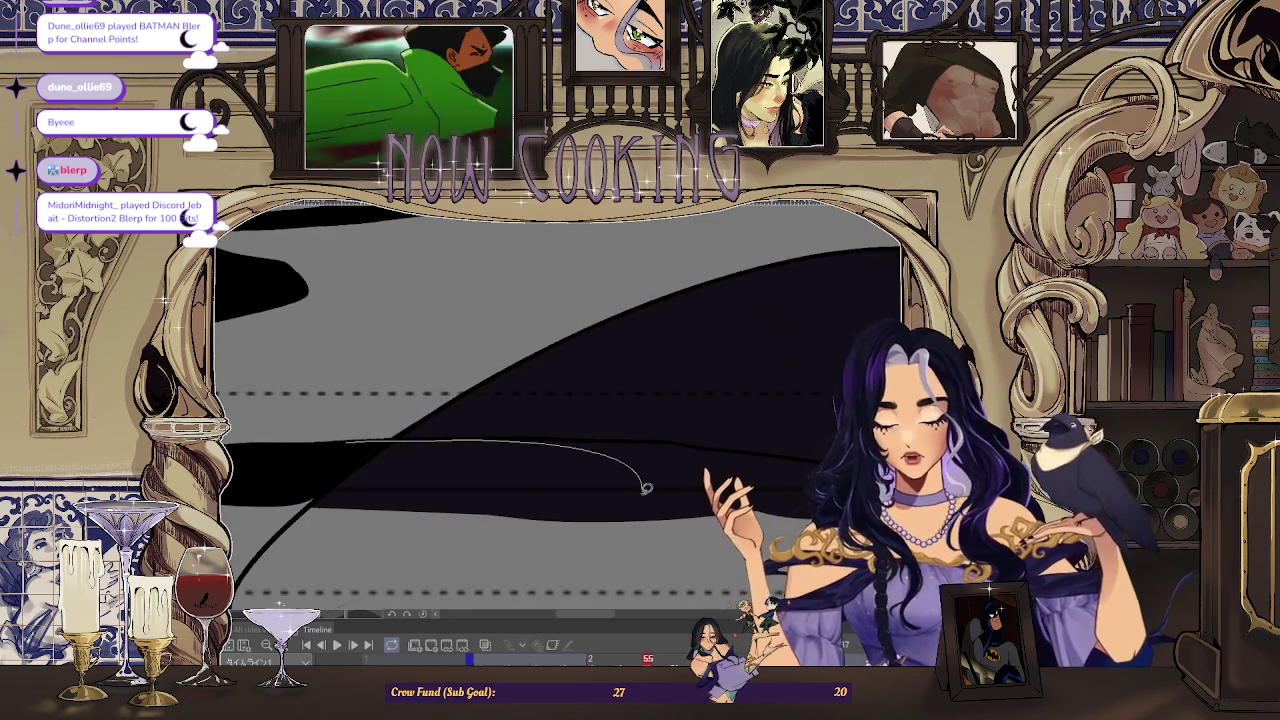
left_click_drag(646, 488, 278, 426)
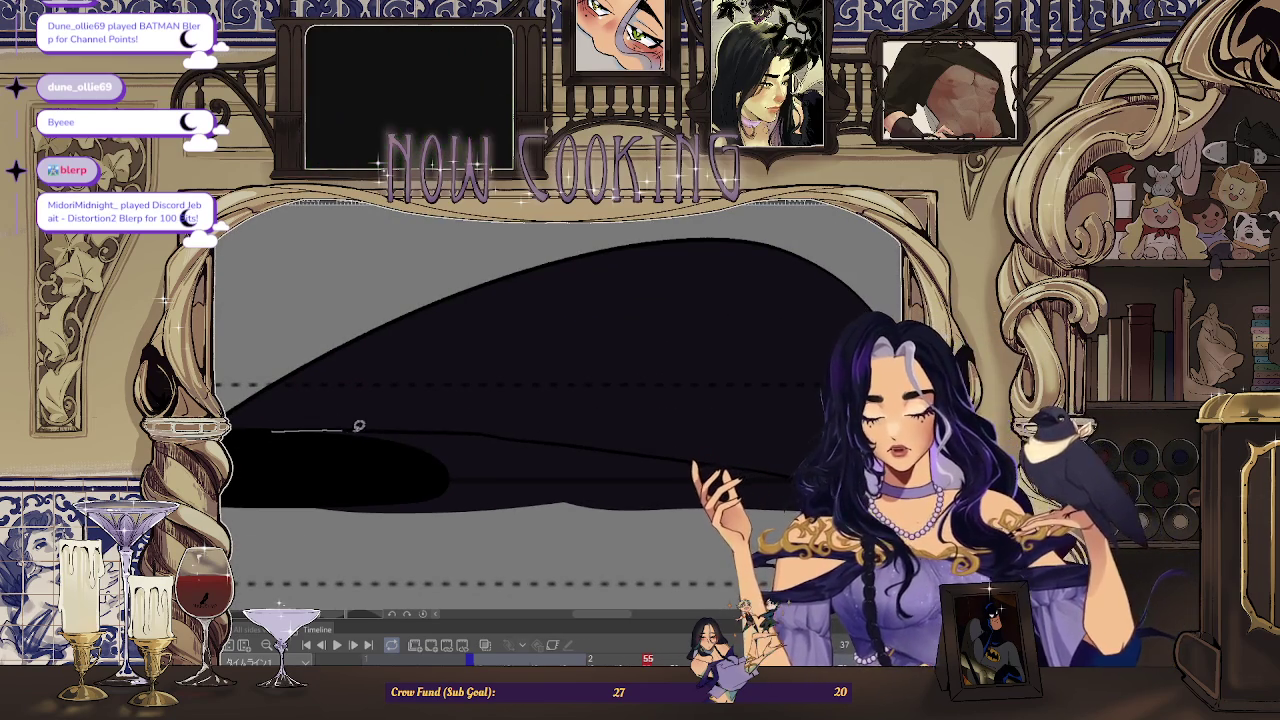
mouse_move(406, 488)
left_mouse_down()
mouse_move(543, 457)
mouse_move(421, 430)
left_mouse_up()
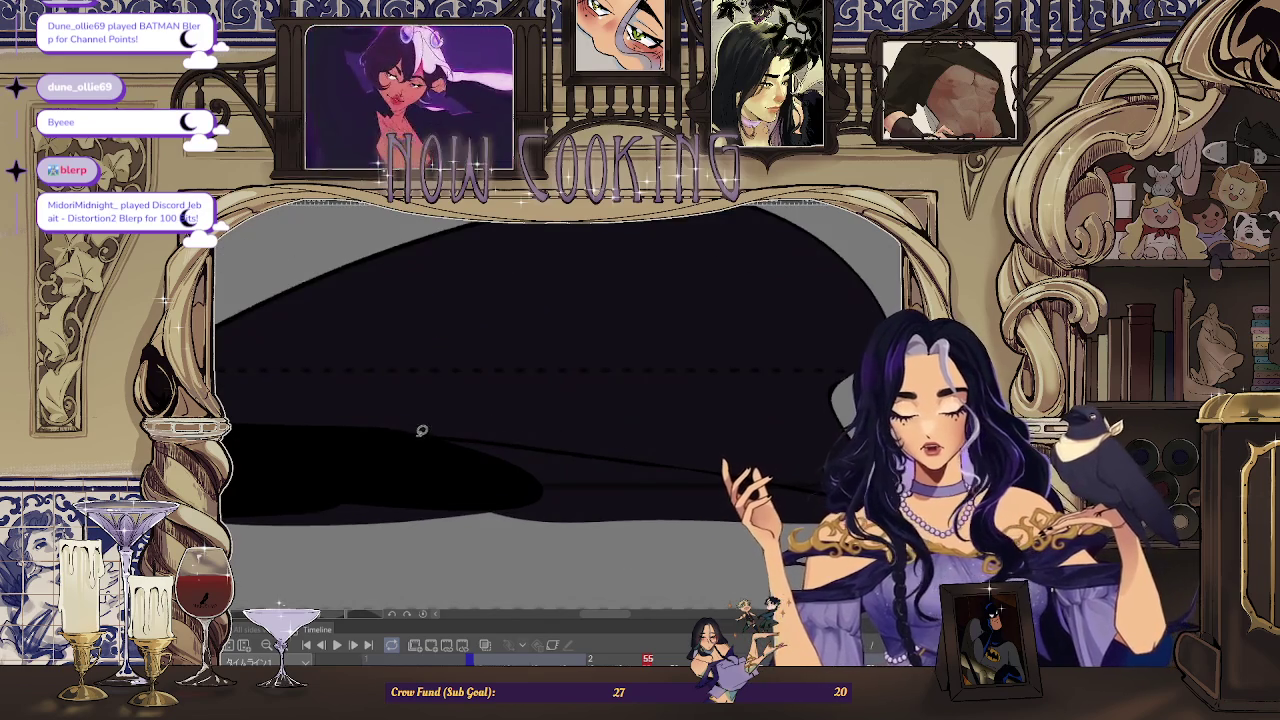
left_click_drag(638, 476, 279, 500)
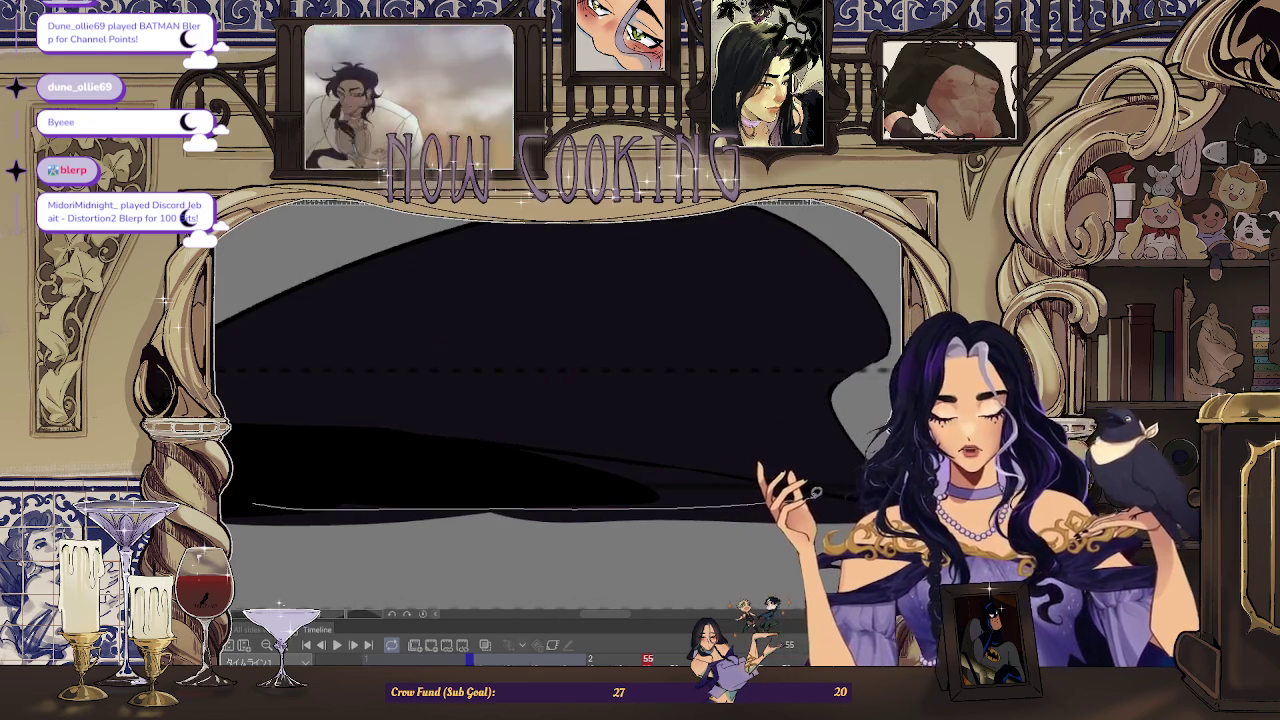
mouse_move(606, 455)
left_mouse_down()
mouse_move(320, 466)
mouse_move(509, 434)
mouse_move(343, 428)
left_mouse_up()
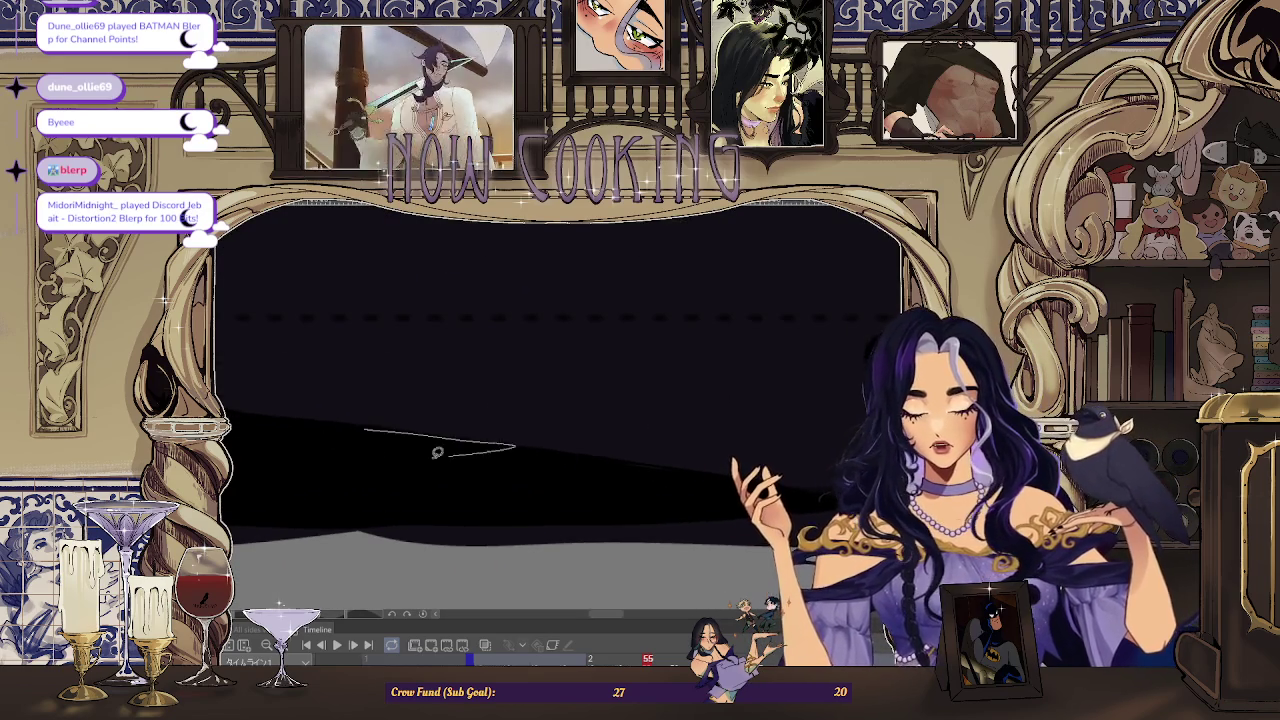
left_click_drag(437, 452, 663, 474)
left_click_drag(580, 477, 420, 451)
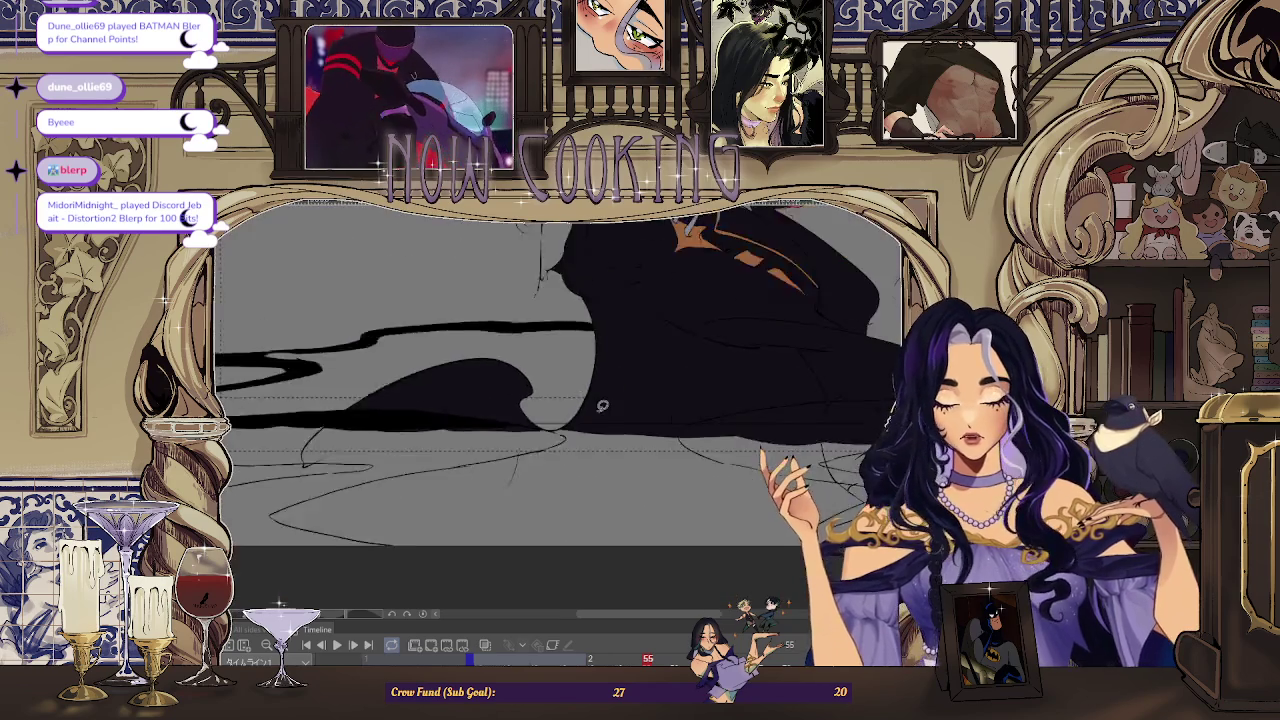
left_click_drag(602, 405, 325, 498)
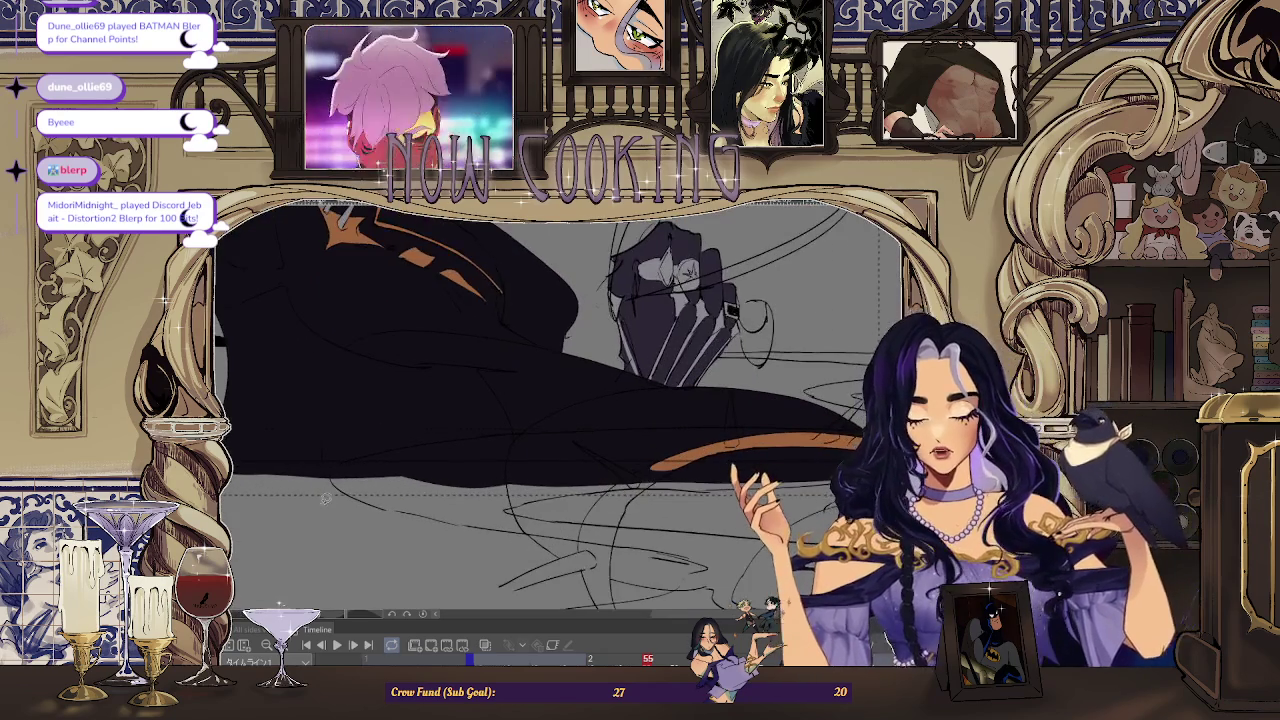
scroll(317, 508, "down", 2)
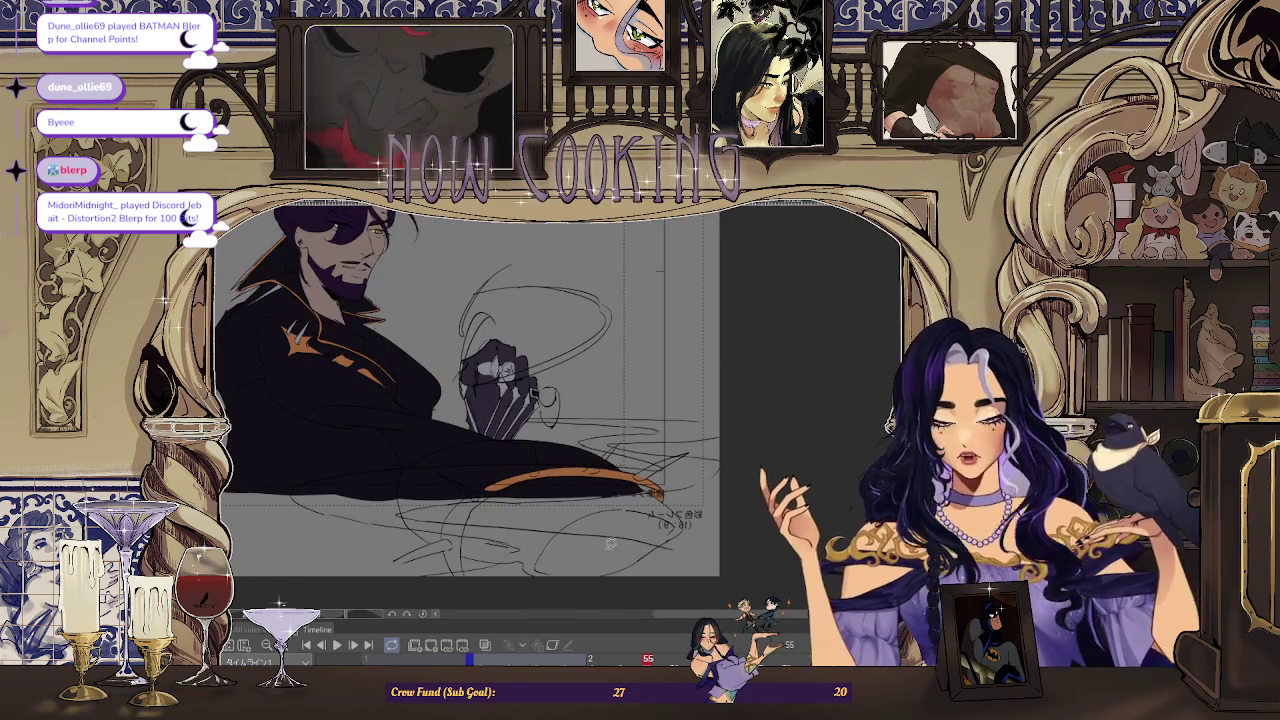
- Flip back to the previous frame and return, then zoom in on the cloak
key("Left")
key("Left")
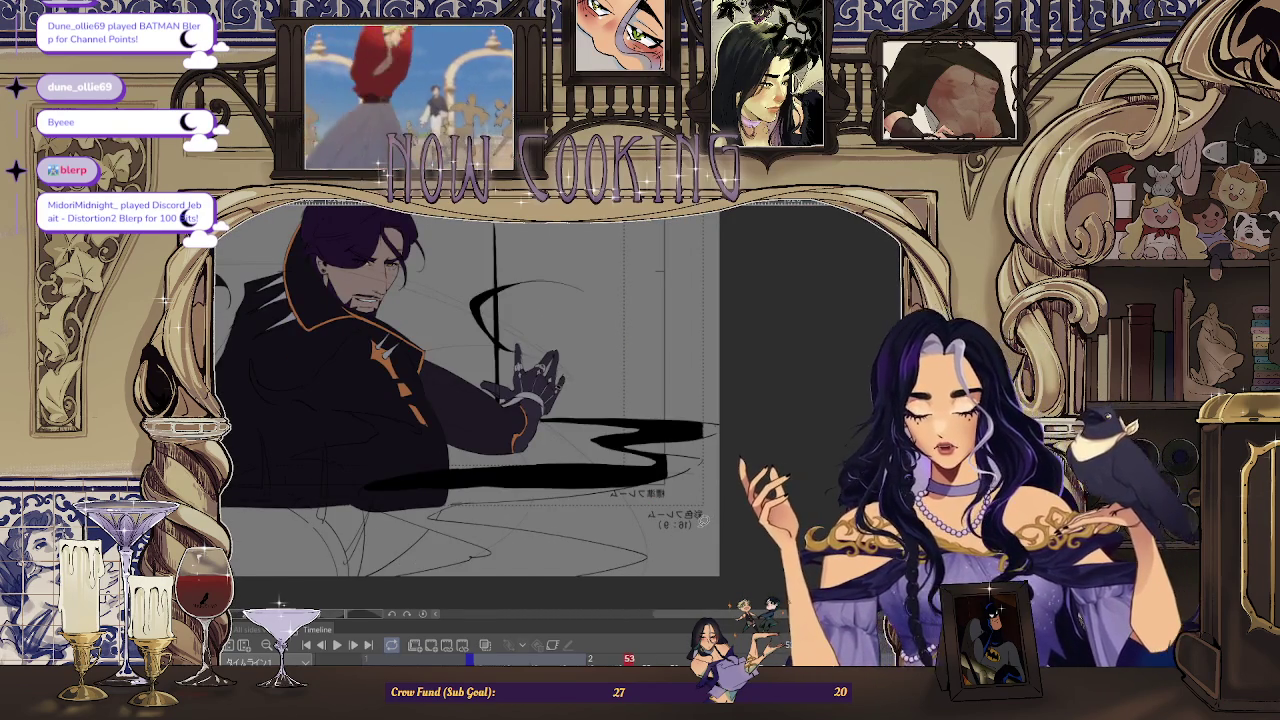
key("Right")
key("Right")
scroll(428, 474, "up", 1)
scroll(330, 488, "up", 1)
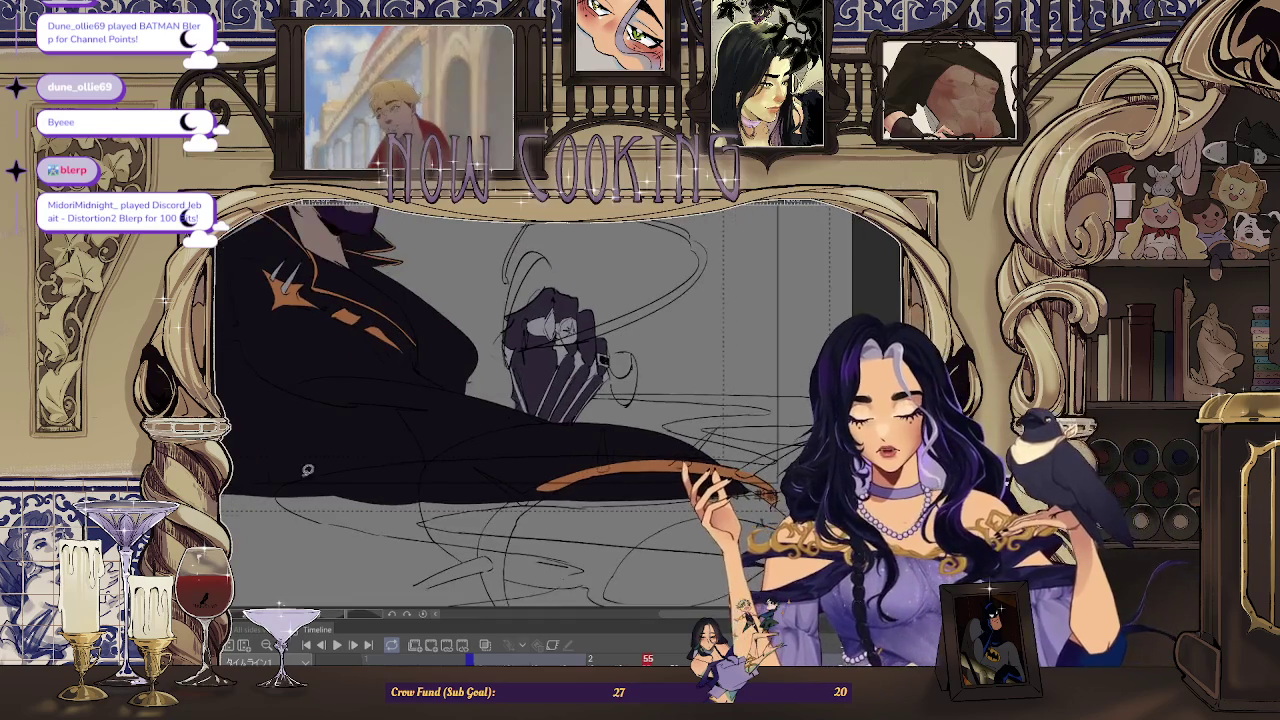
scroll(297, 486, "up", 2)
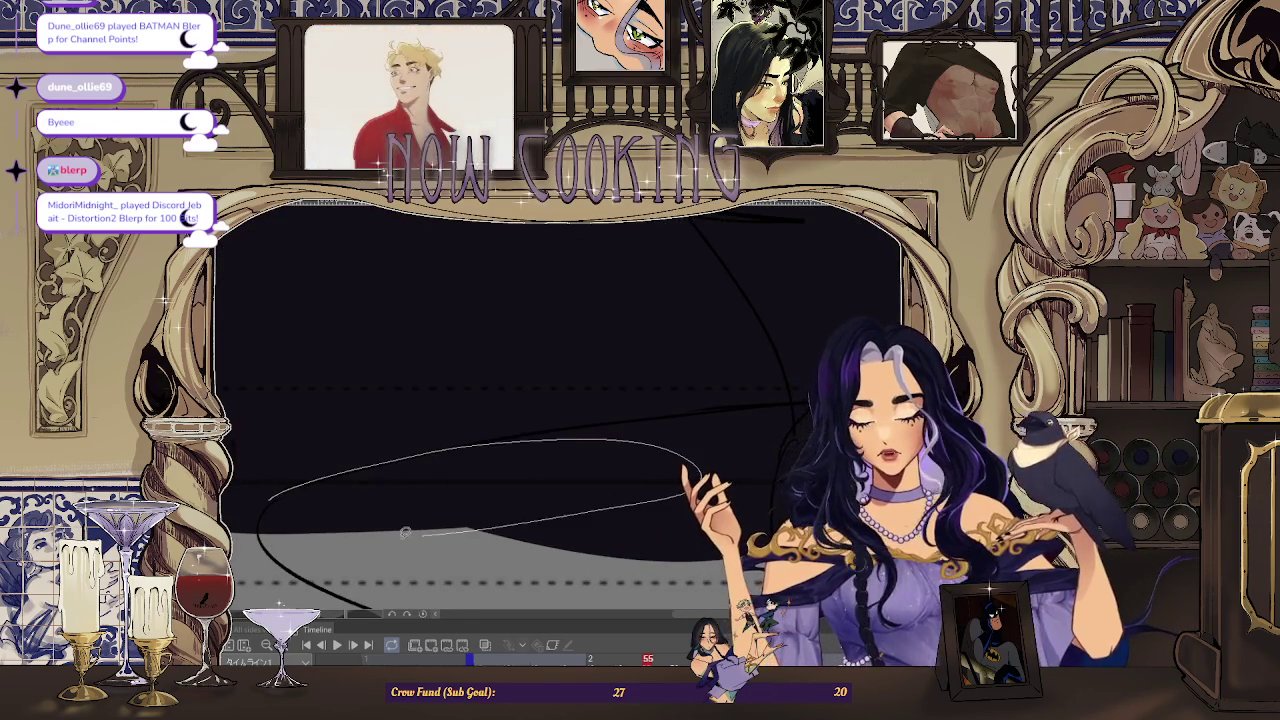
scroll(530, 470, "up", 1)
scroll(365, 490, "up", 1)
scroll(365, 490, "up", 1)
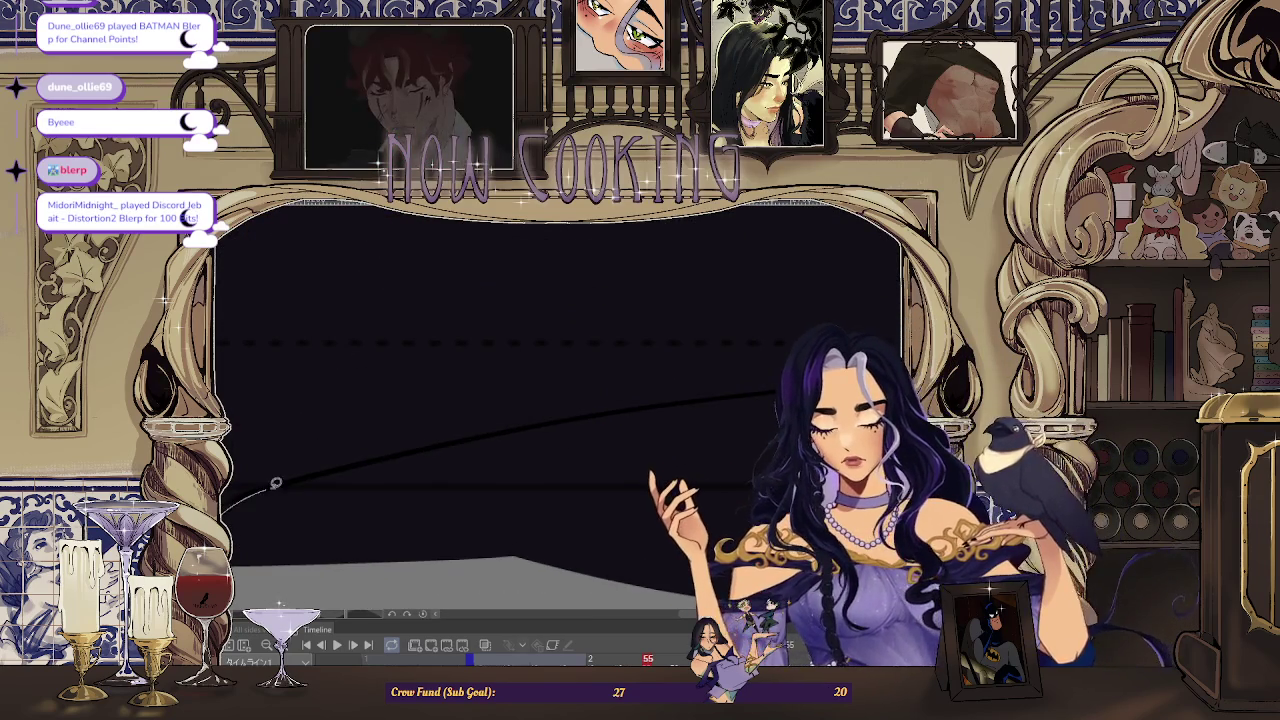
- Lasso-fill a long section along the cloak's bottom edge black
mouse_move(230, 495)
left_mouse_down()
mouse_move(720, 478)
mouse_move(251, 523)
mouse_move(433, 458)
mouse_move(330, 475)
mouse_move(643, 420)
left_mouse_up()
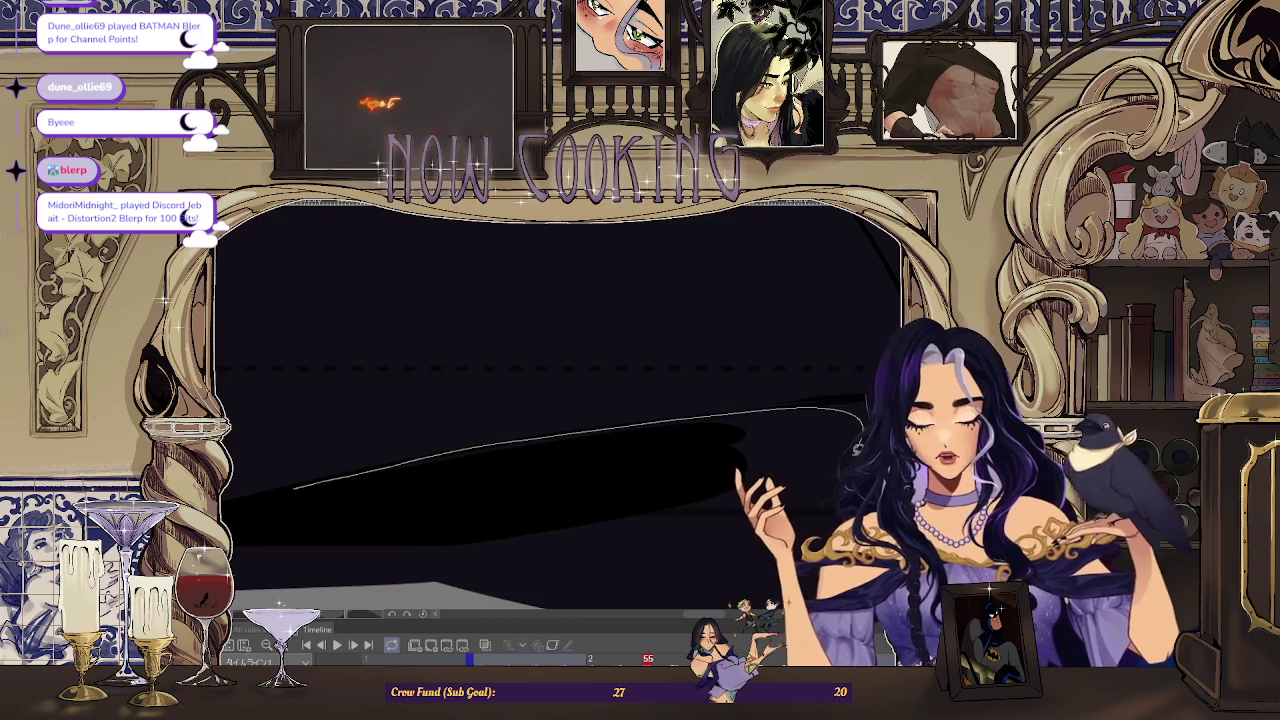
mouse_move(857, 448)
left_mouse_down()
mouse_move(320, 526)
mouse_move(401, 471)
left_mouse_up()
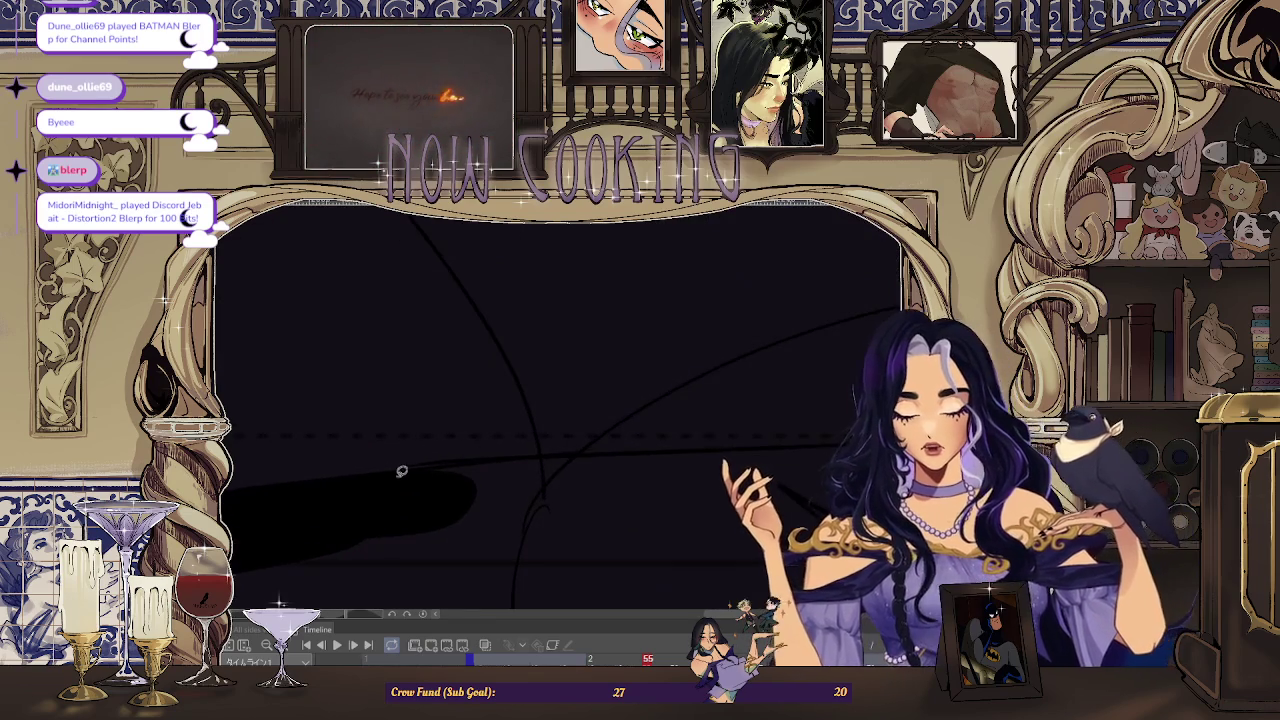
left_click_drag(829, 447, 360, 508)
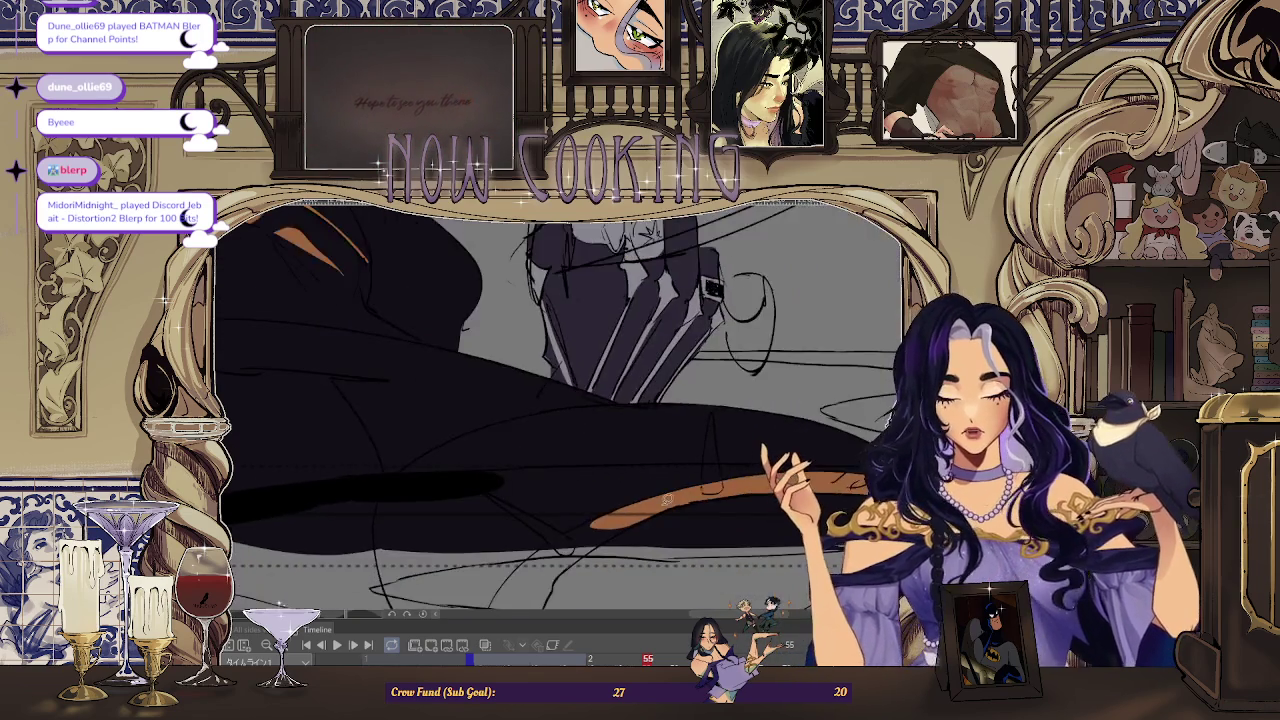
left_click_drag(312, 470, 351, 459)
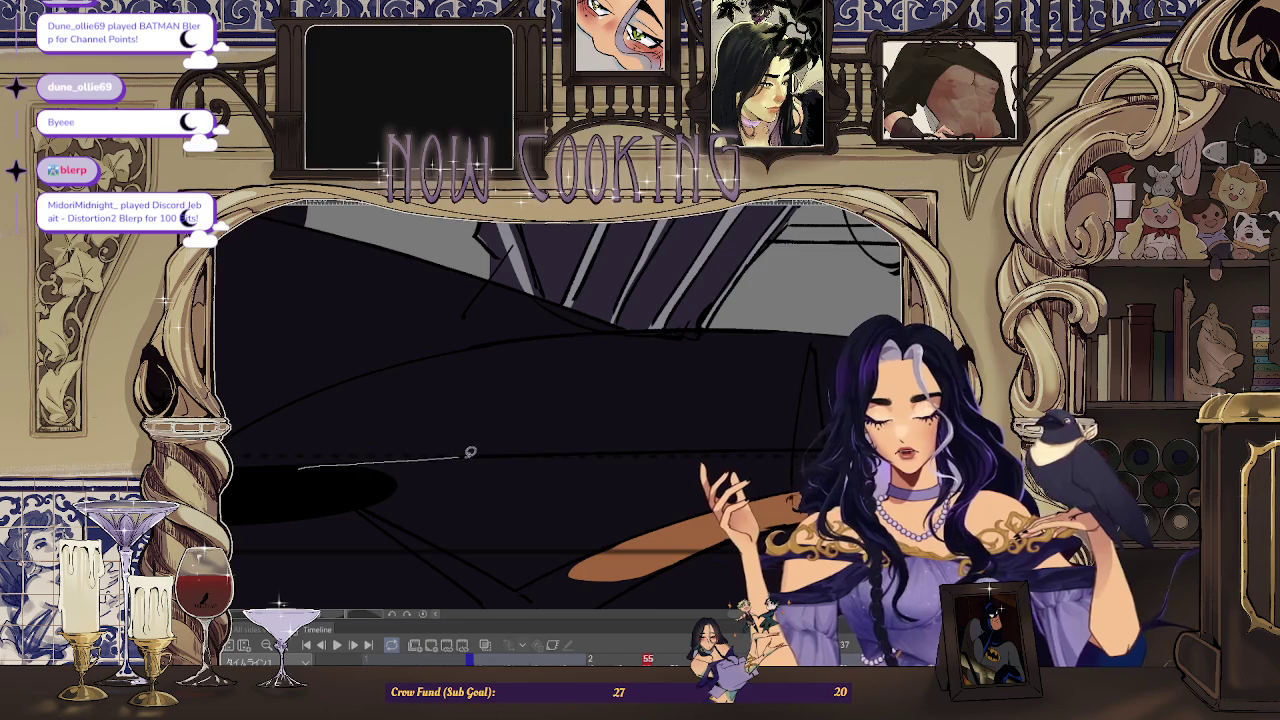
left_click_drag(539, 513, 536, 512)
- Outline a strip along the black shape's lower edge and over the orange strip beneath it
scroll(554, 477, "down", 5)
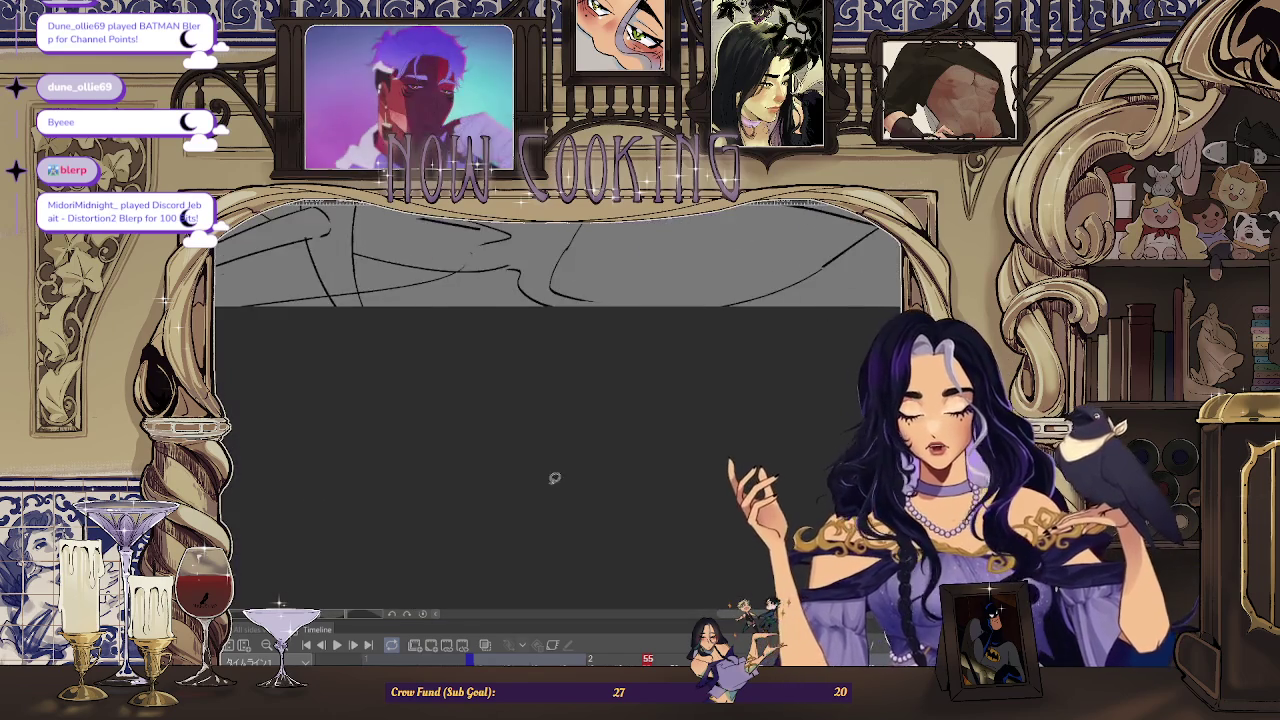
scroll(609, 243, "up", 3)
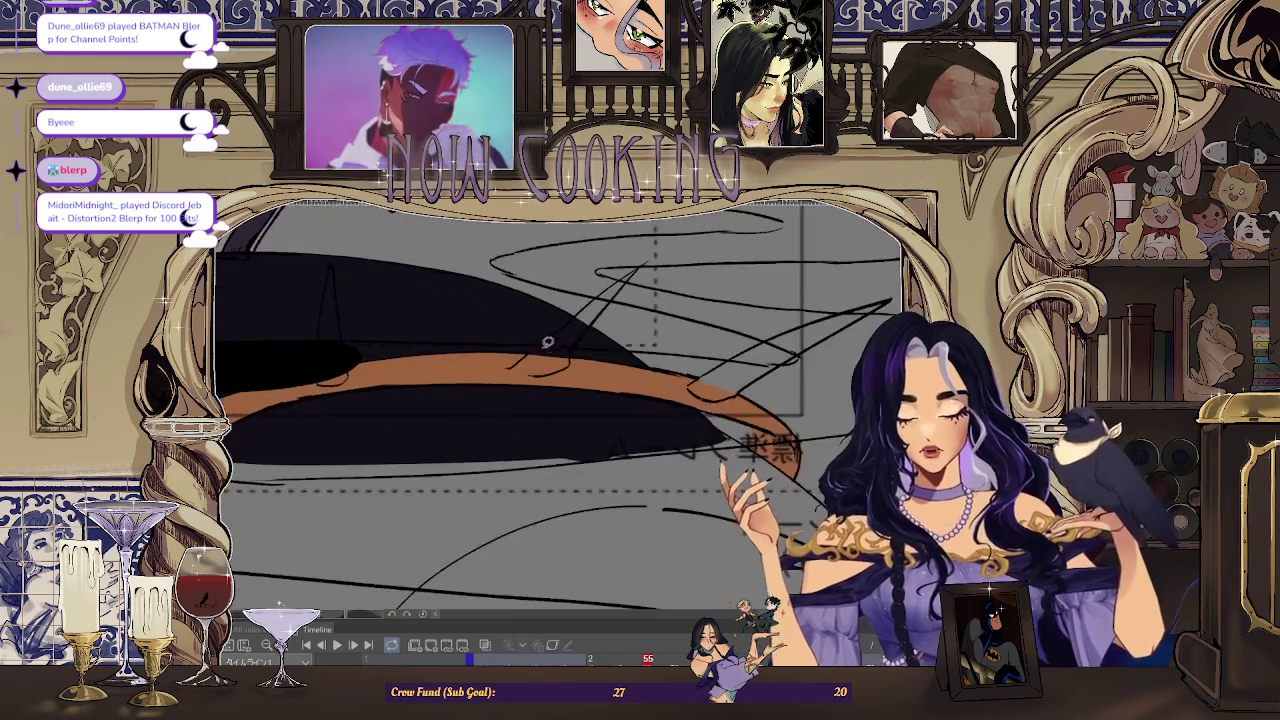
scroll(549, 337, "up", 2)
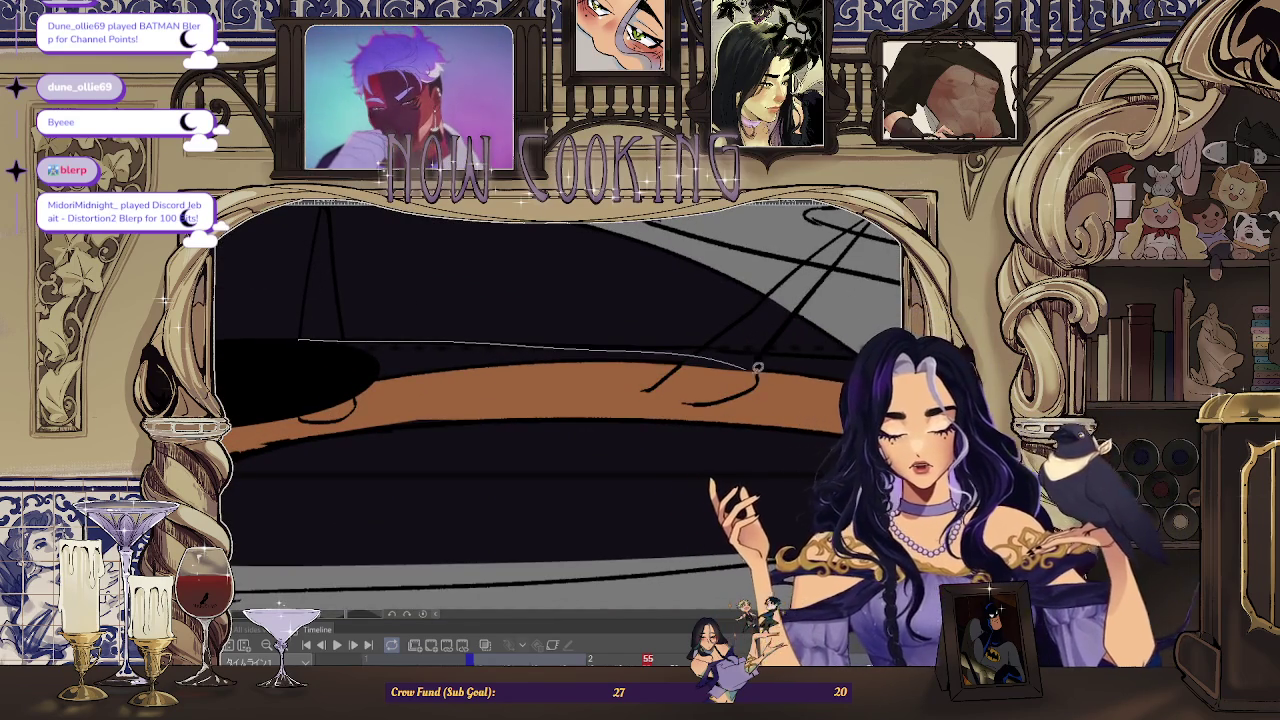
scroll(443, 334, "down", 1)
scroll(563, 369, "down", 2)
scroll(563, 369, "up", 2)
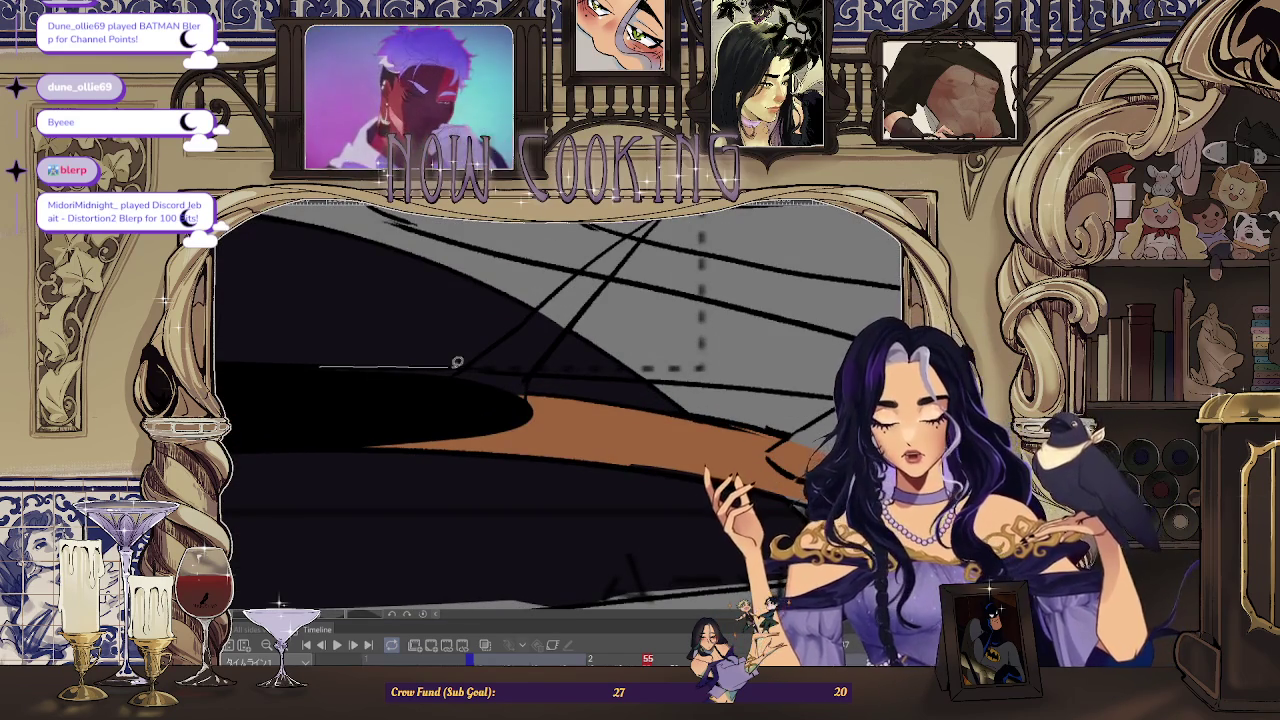
scroll(563, 369, "down", 2)
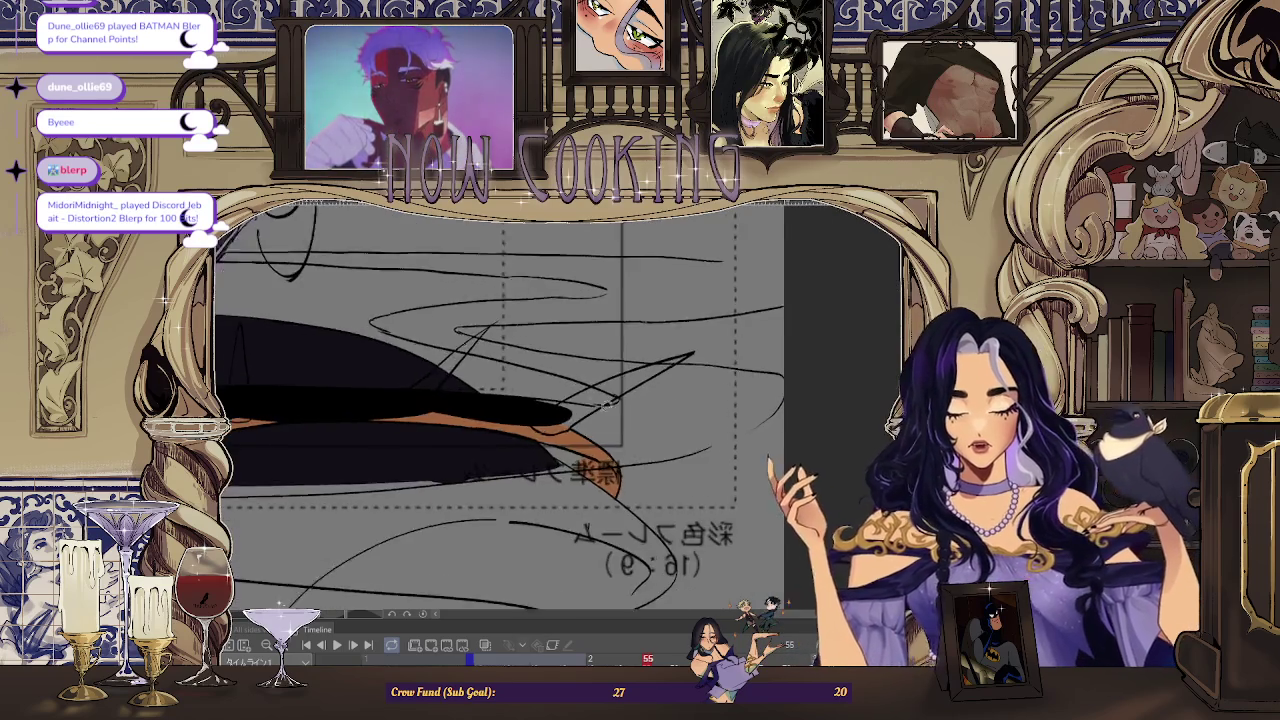
scroll(446, 388, "up", 2)
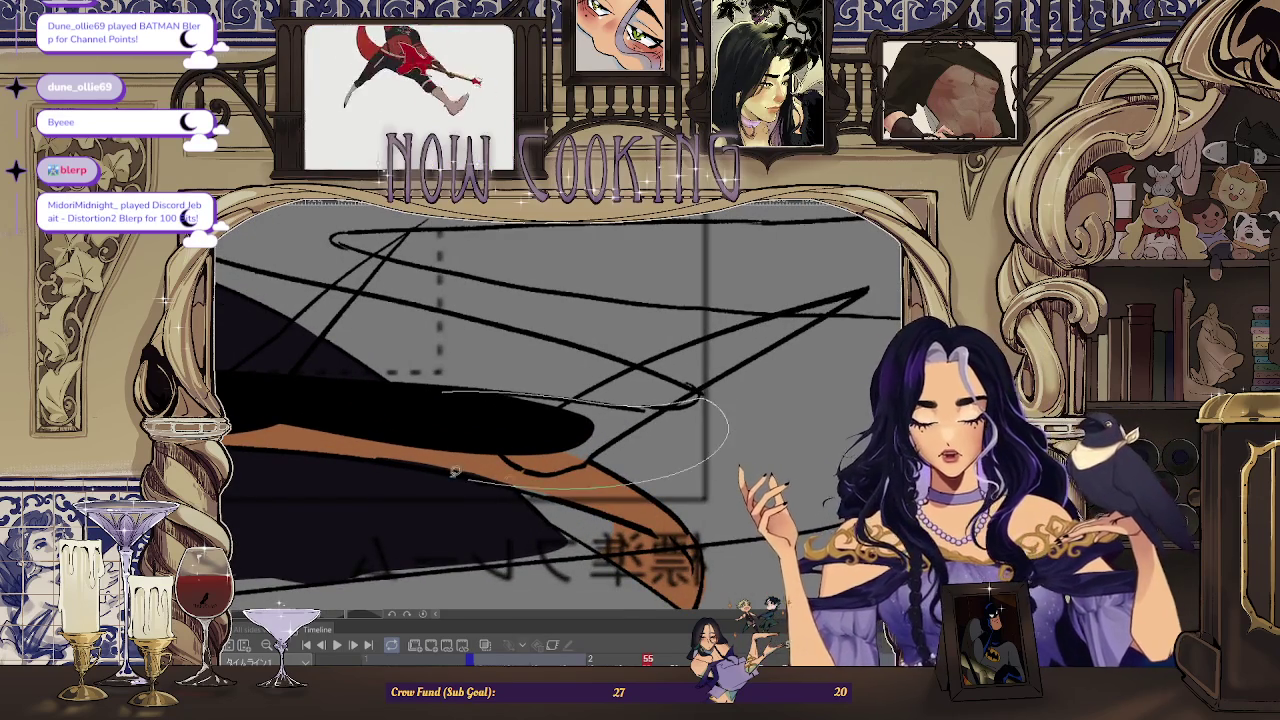
scroll(455, 472, "up", 1)
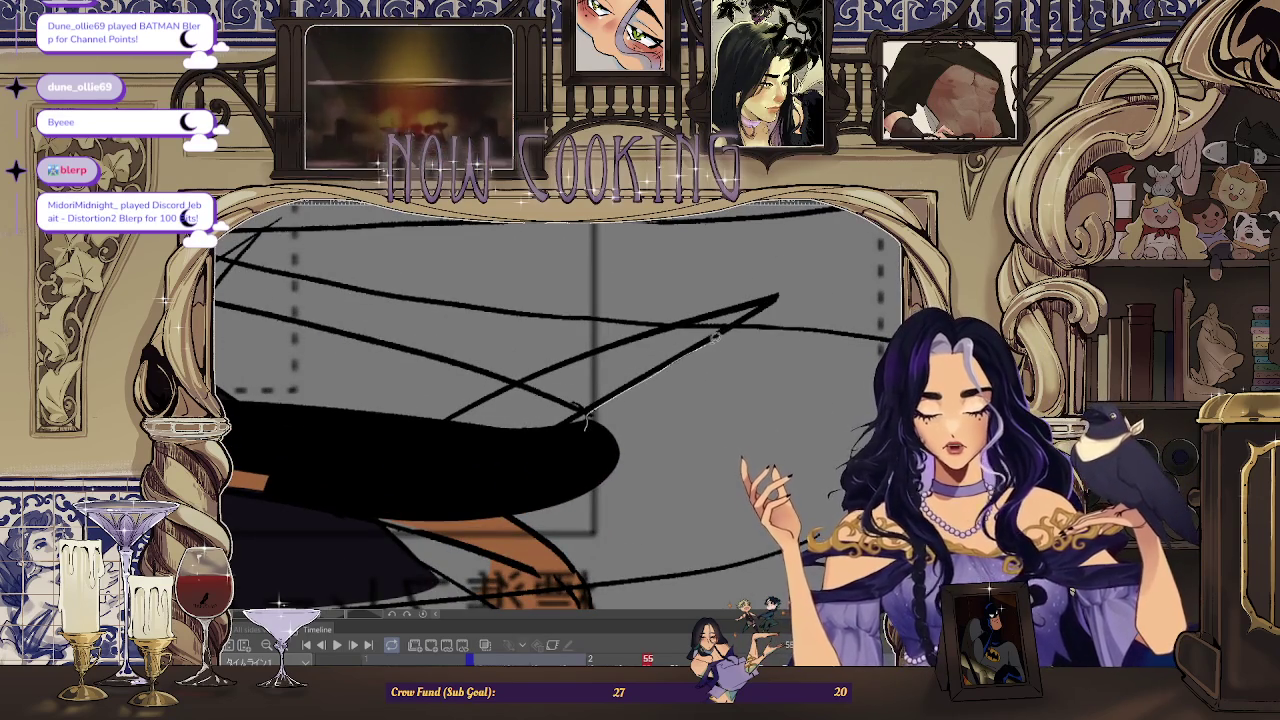
scroll(640, 380, "up", 2)
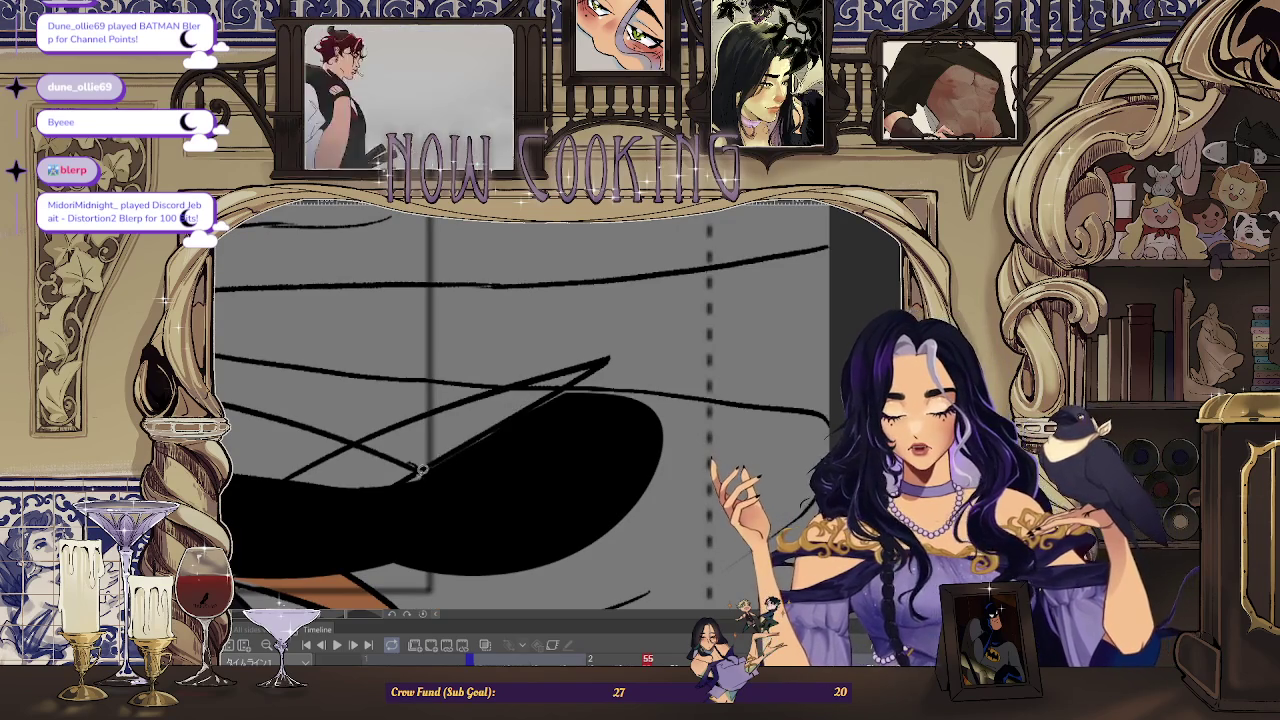
scroll(616, 403, "down", 2)
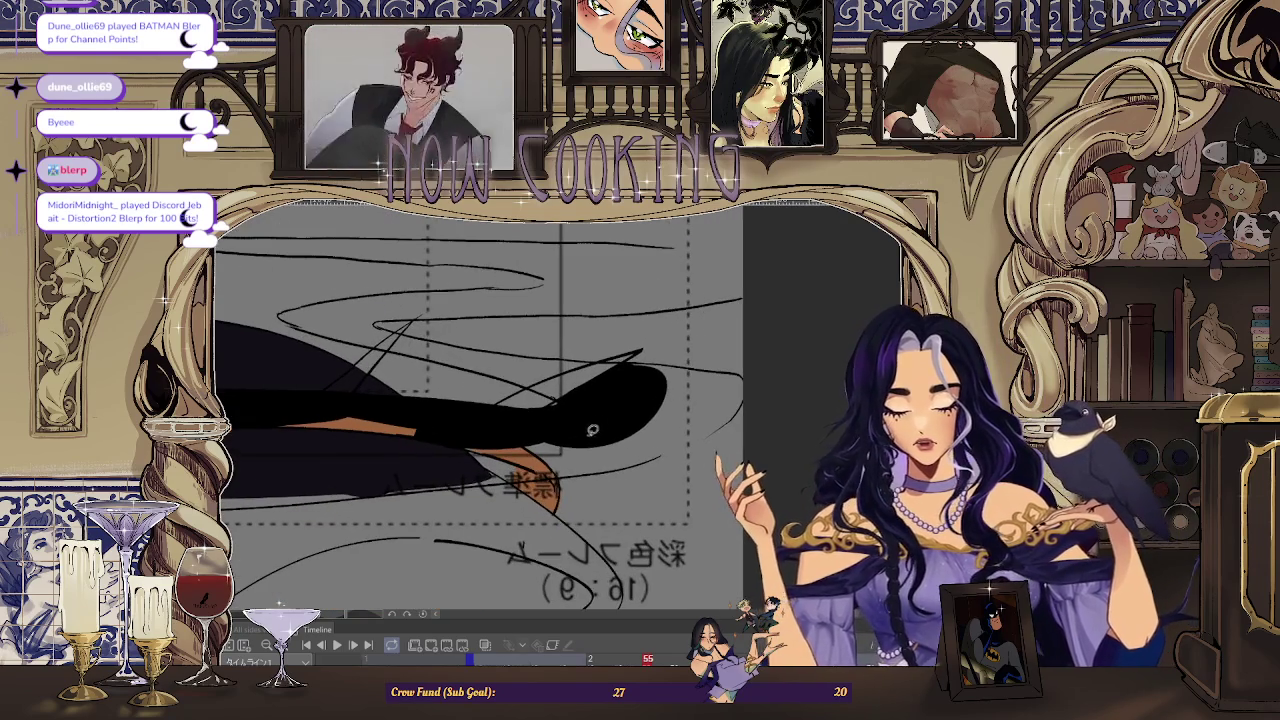
scroll(453, 429, "down", 3)
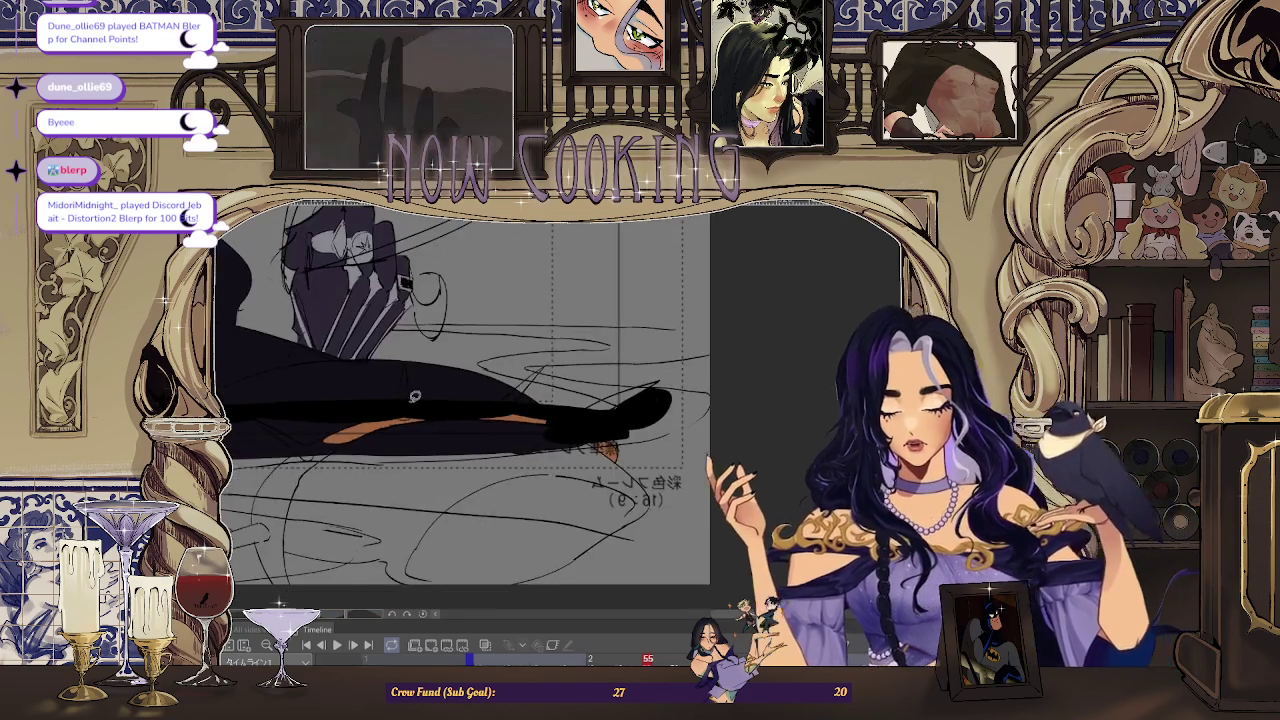
scroll(319, 430, "up", 3)
scroll(319, 430, "up", 2)
left_click_drag(282, 420, 751, 387)
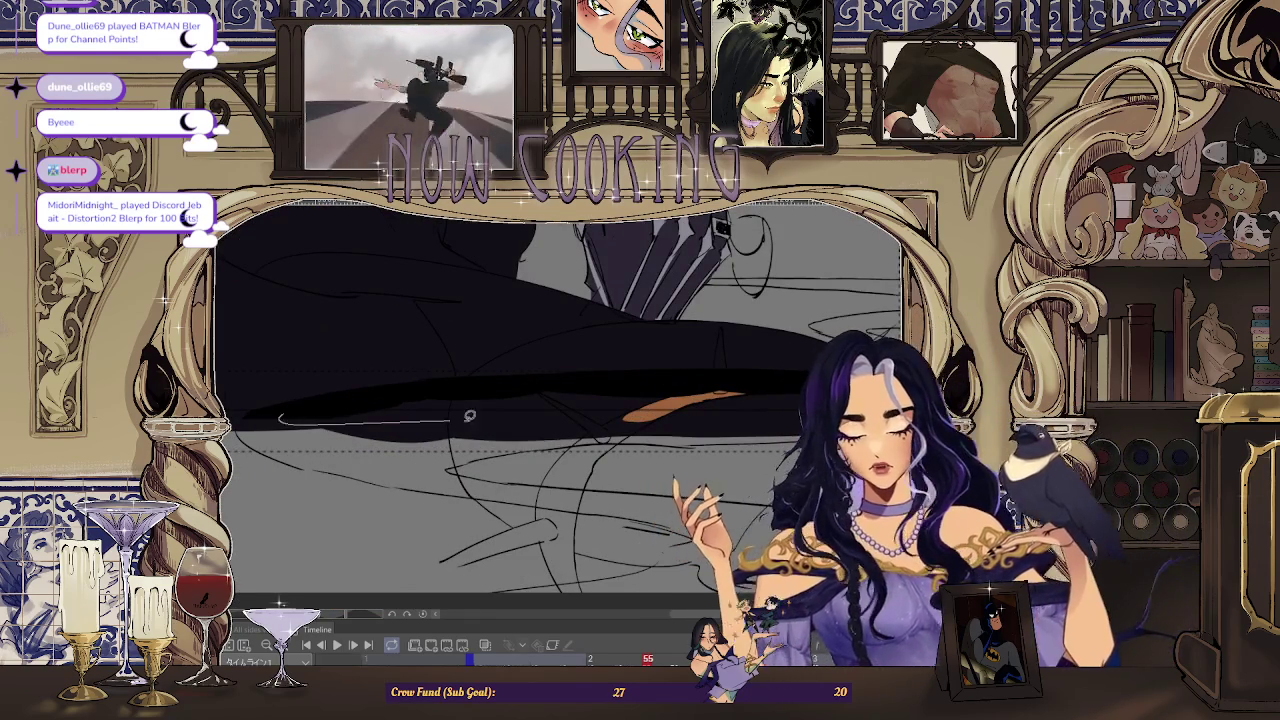
scroll(395, 391, "down", 2)
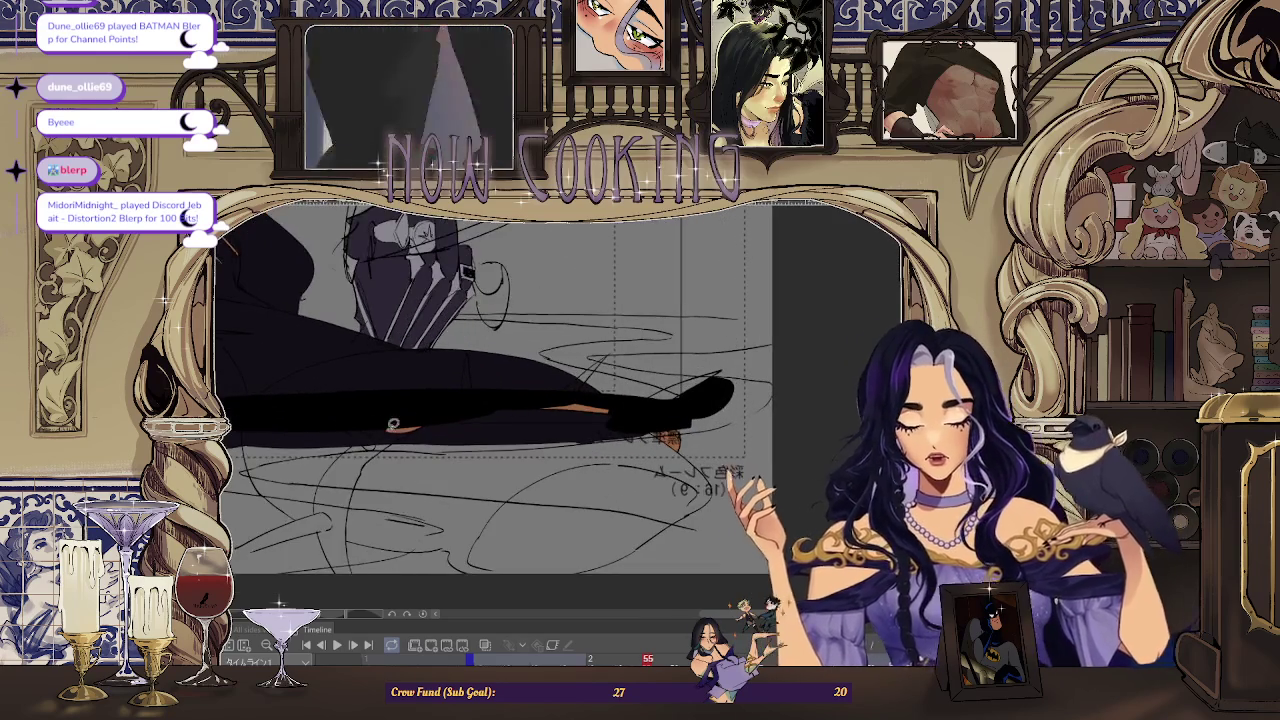
mouse_move(390, 428)
left_mouse_down()
mouse_move(648, 421)
mouse_move(304, 428)
left_mouse_up()
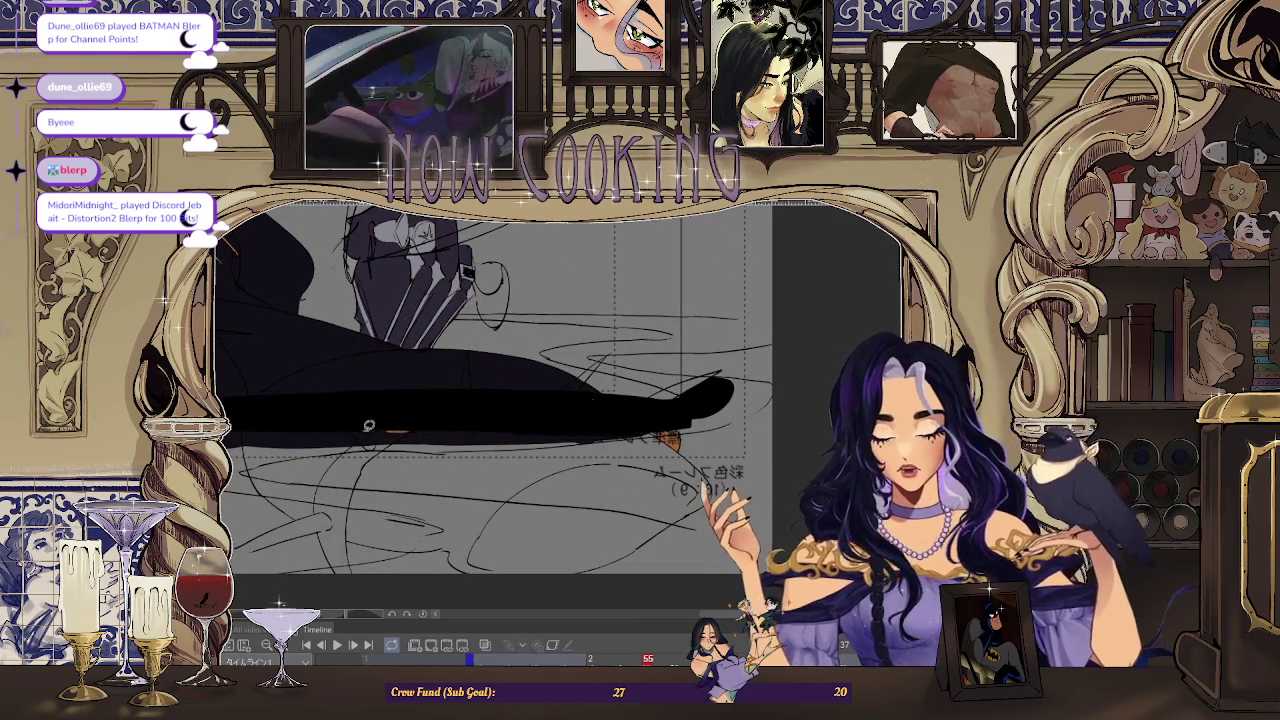
scroll(559, 411, "down", 2)
scroll(559, 411, "up", 2)
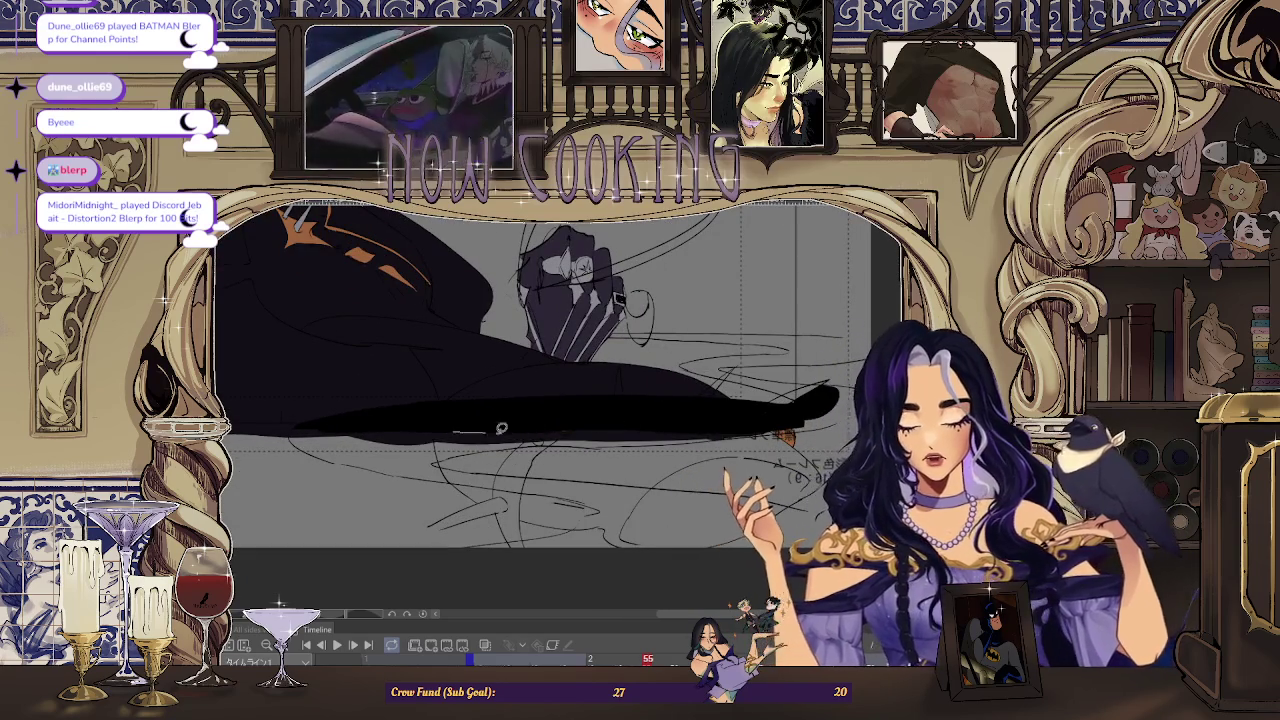
scroll(559, 411, "down", 2)
scroll(484, 383, "up", 2)
scroll(484, 383, "up", 2)
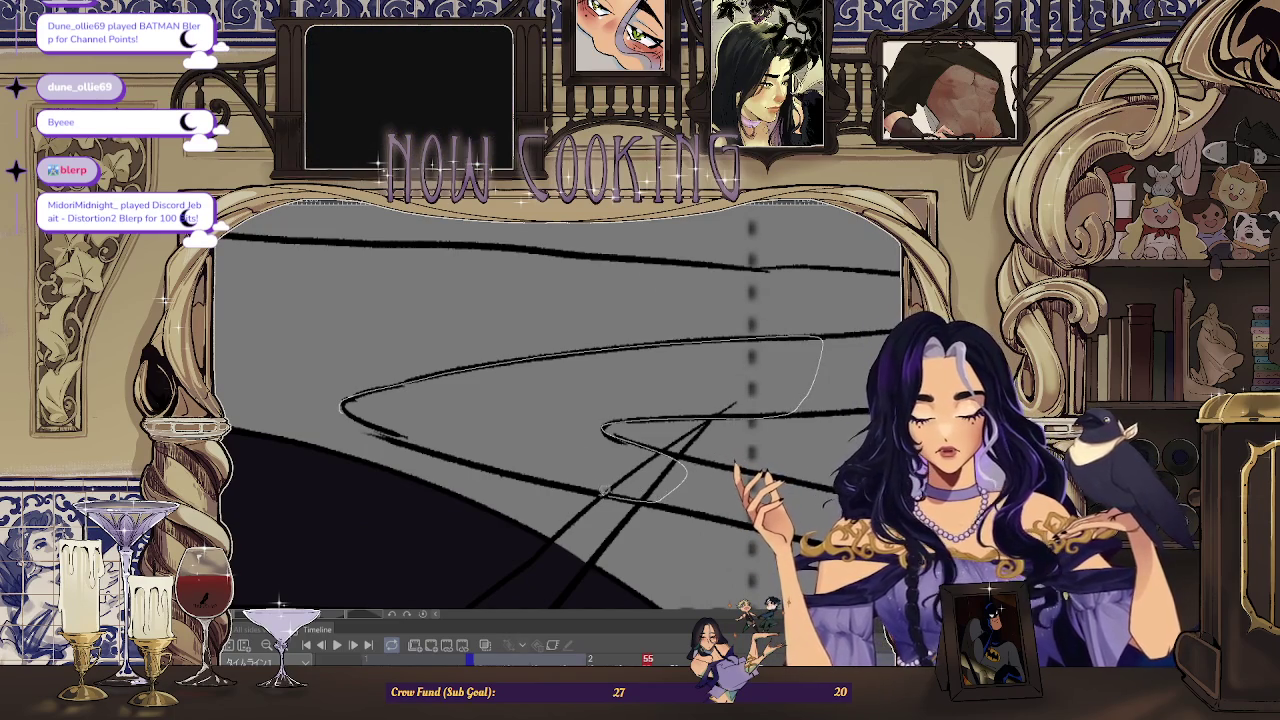
- Lasso-fill the first smoke ribbon sections below the figure, undoing a misplaced fill
left_click_drag(603, 490, 603, 491)
key("ctrl+z")
scroll(657, 438, "up", 1)
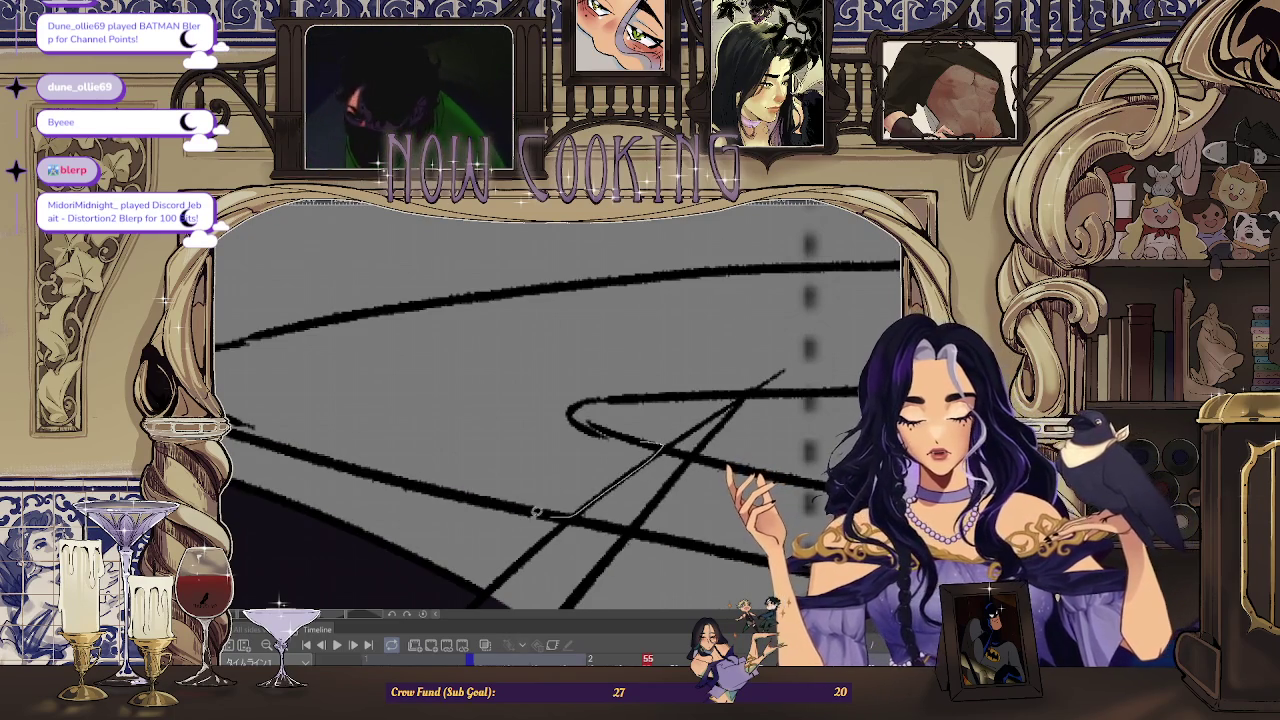
left_click_drag(570, 418, 575, 421)
scroll(590, 430, "down", 1)
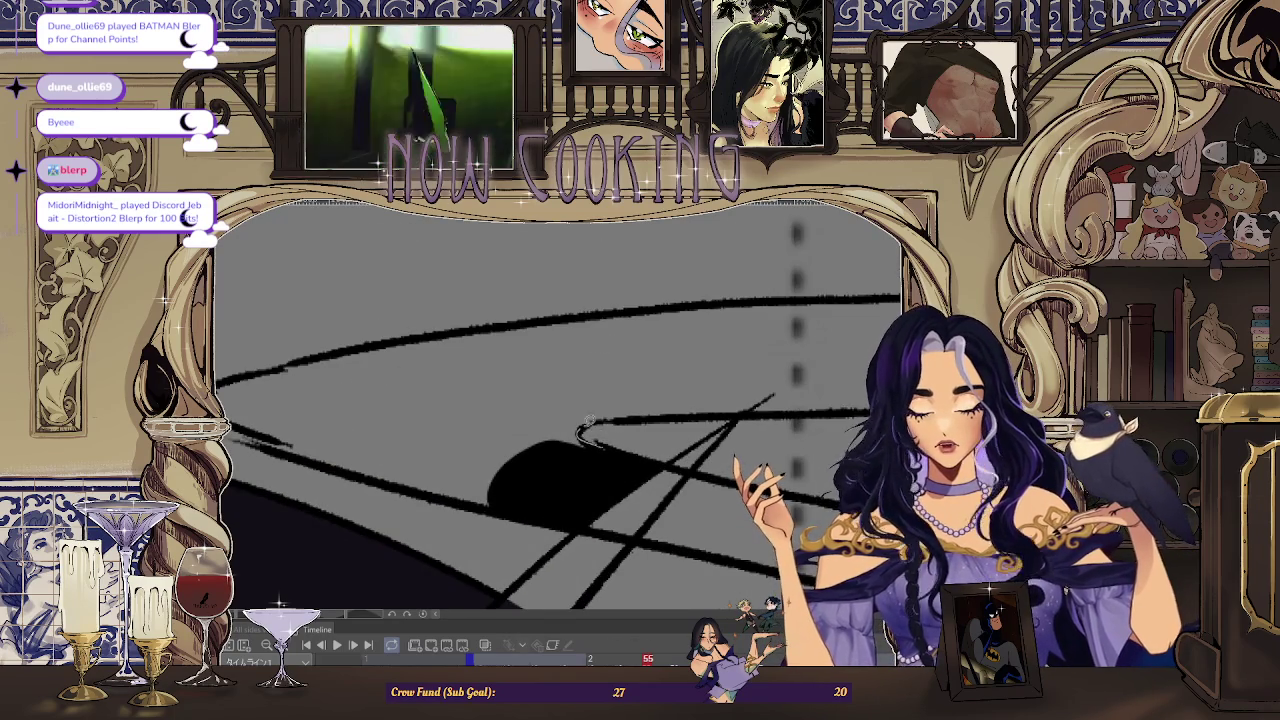
left_click_drag(665, 305, 664, 320)
scroll(664, 340, "down", 1)
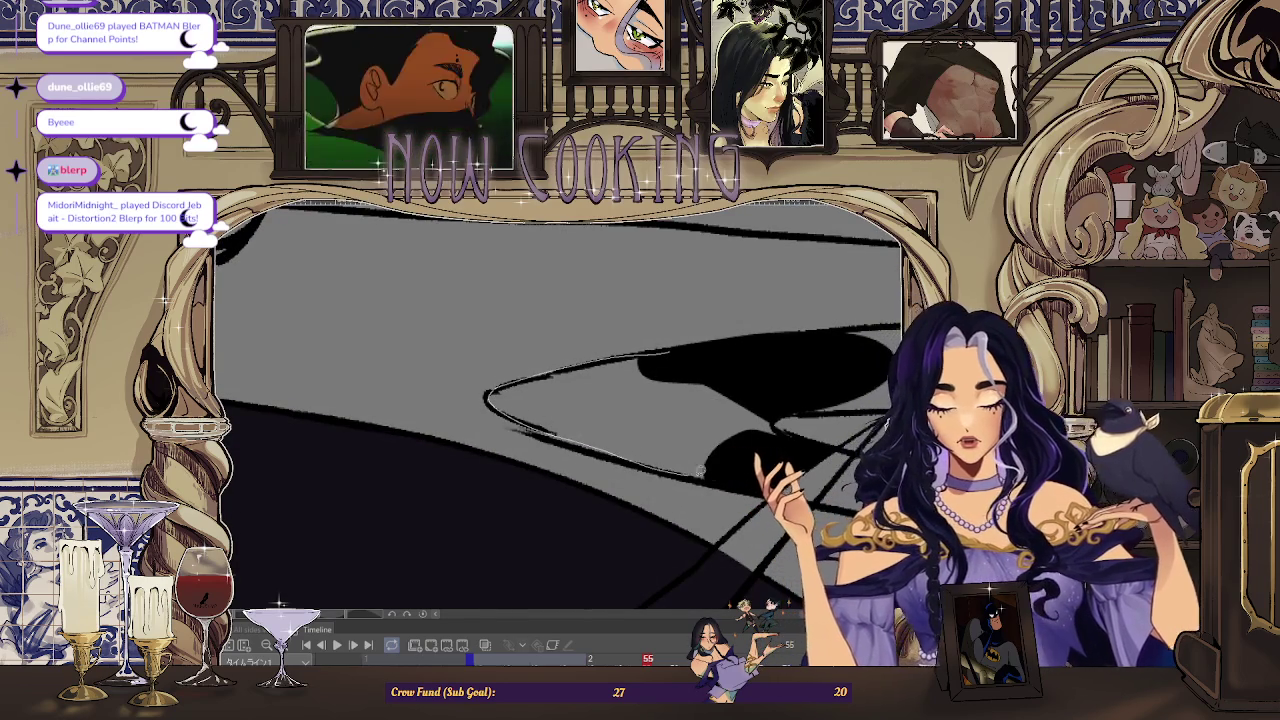
left_click_drag(788, 438, 600, 443)
scroll(600, 443, "up", 1)
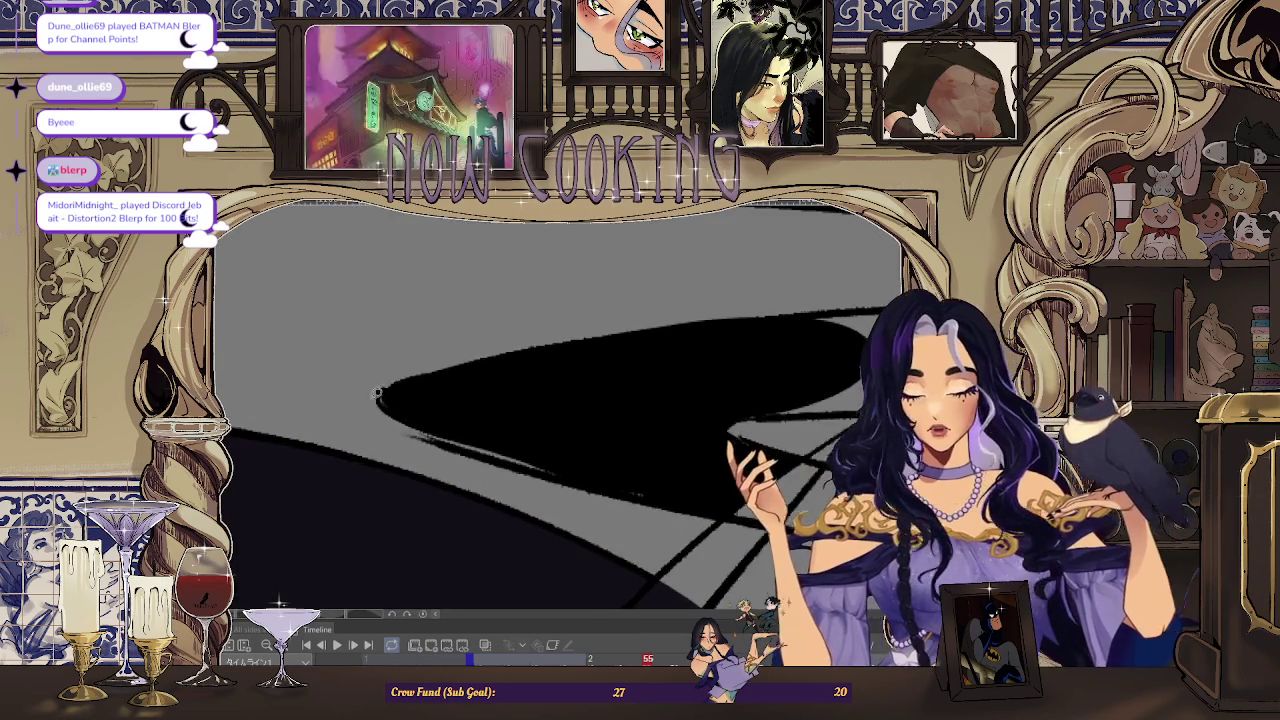
- Fill the ribbon from its lower-left edge to its right end black, then zoom out
left_click_drag(378, 395, 609, 423)
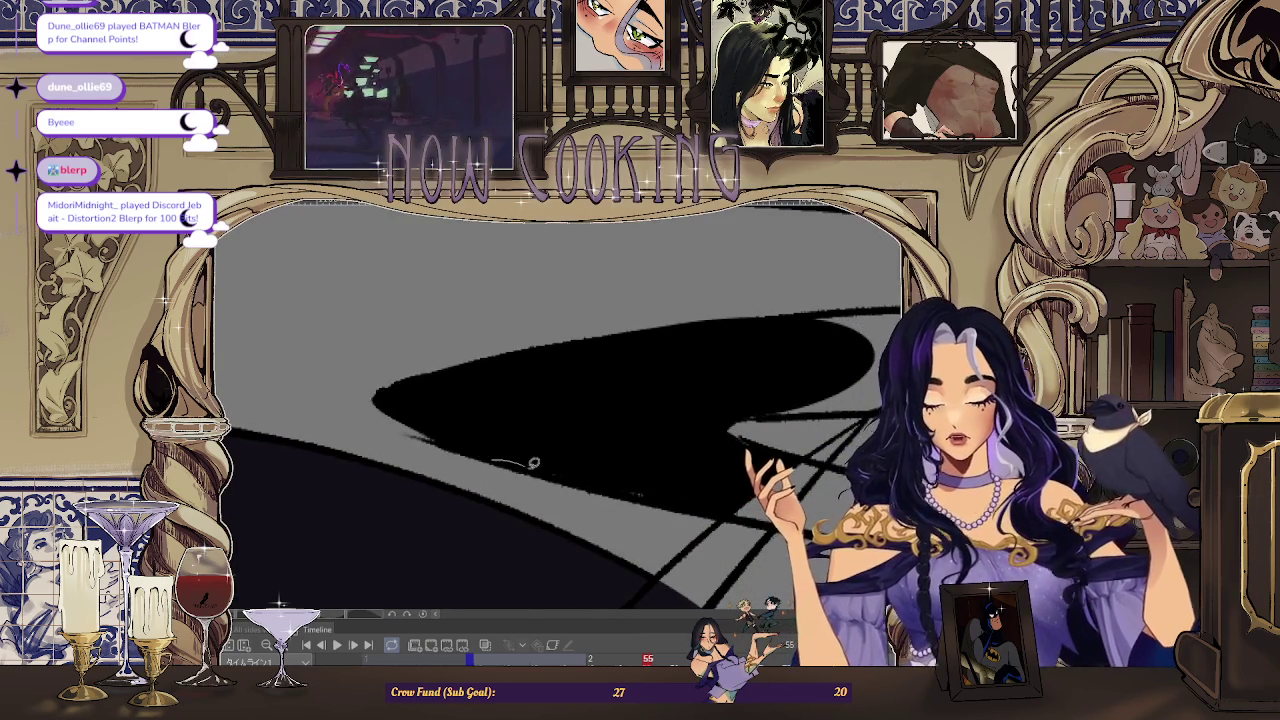
left_click_drag(529, 460, 468, 452)
scroll(468, 452, "down", 2)
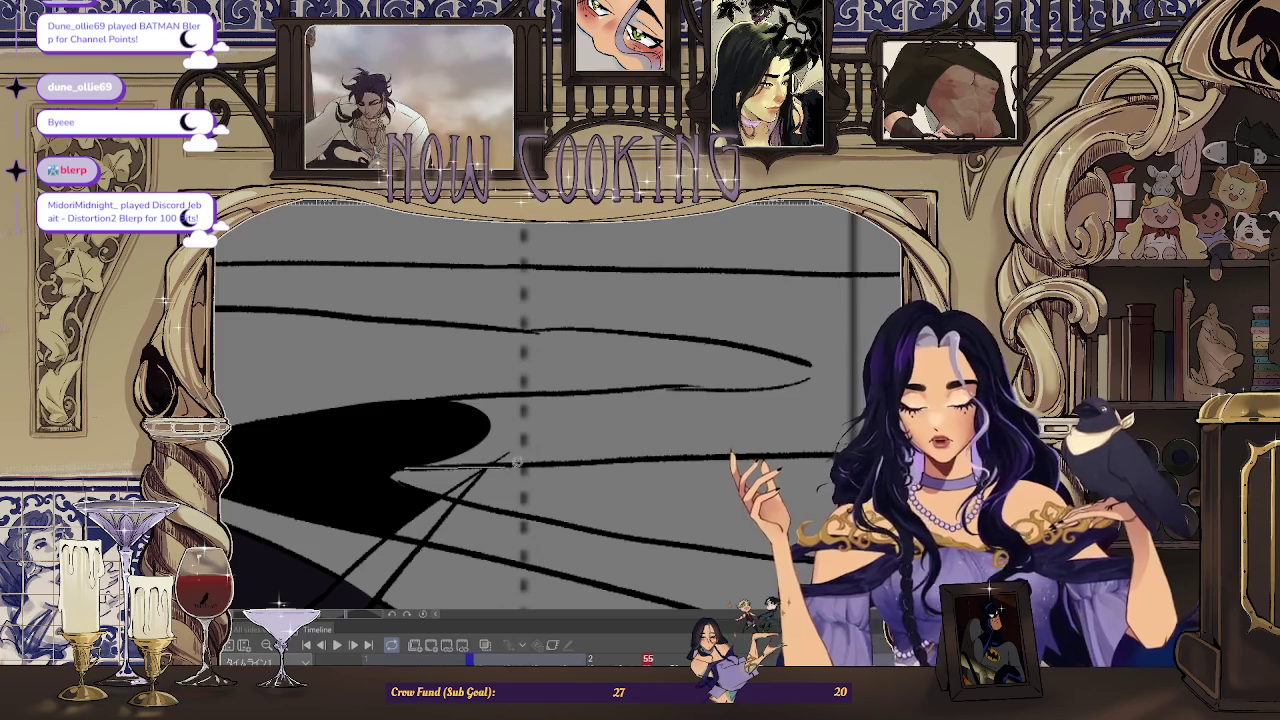
left_click_drag(706, 425, 515, 387)
scroll(515, 387, "down", 1)
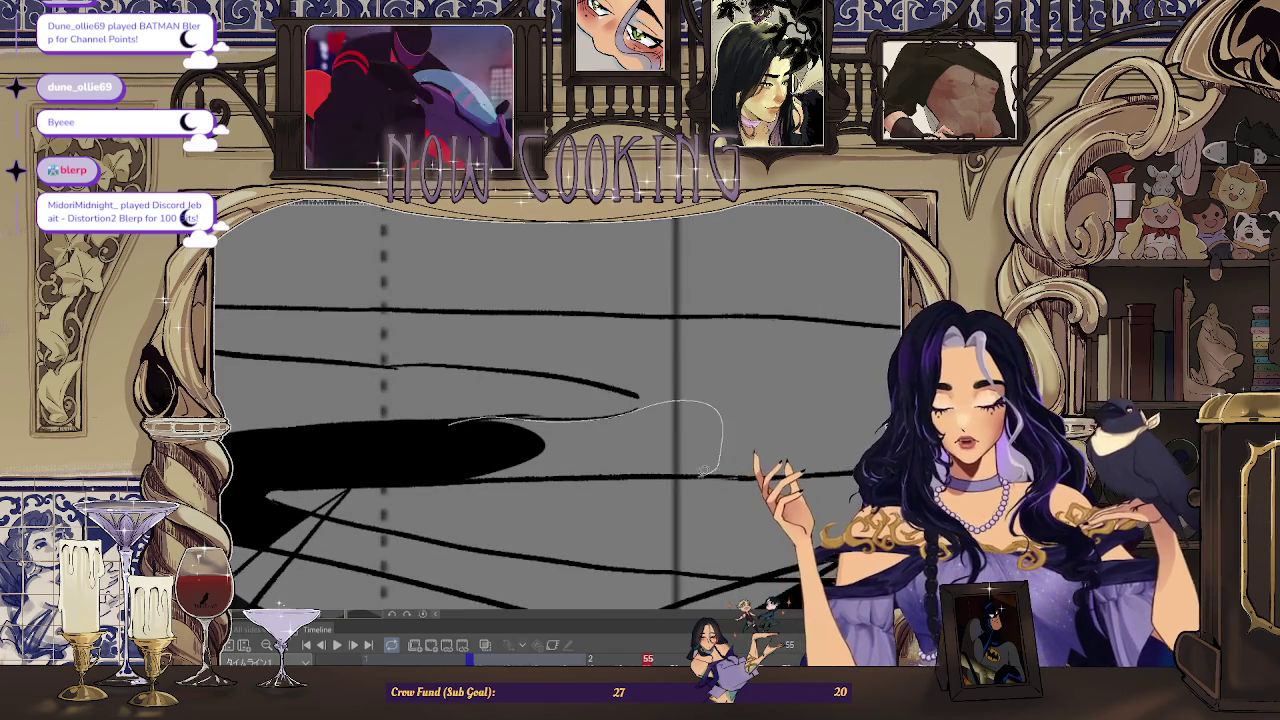
left_click_drag(437, 458, 459, 464)
scroll(459, 464, "down", 1)
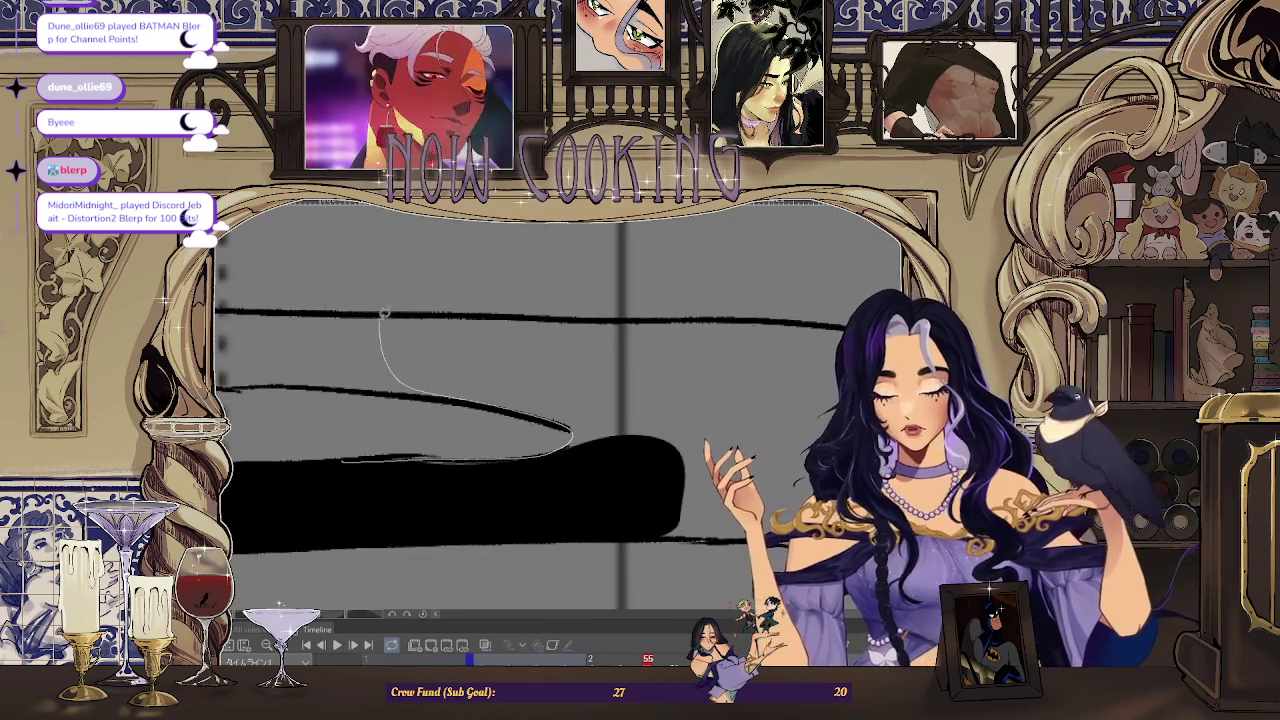
scroll(548, 310, "down", 3)
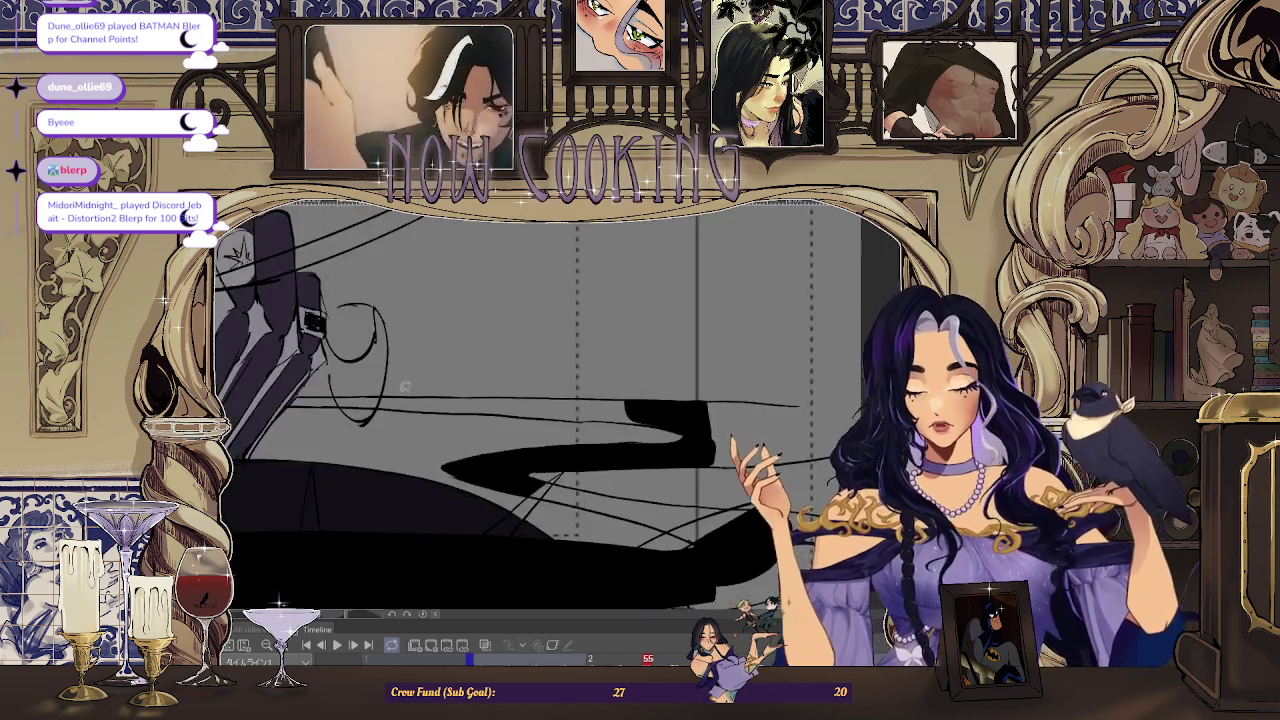
scroll(440, 380, "up", 1)
scroll(440, 380, "down", 1)
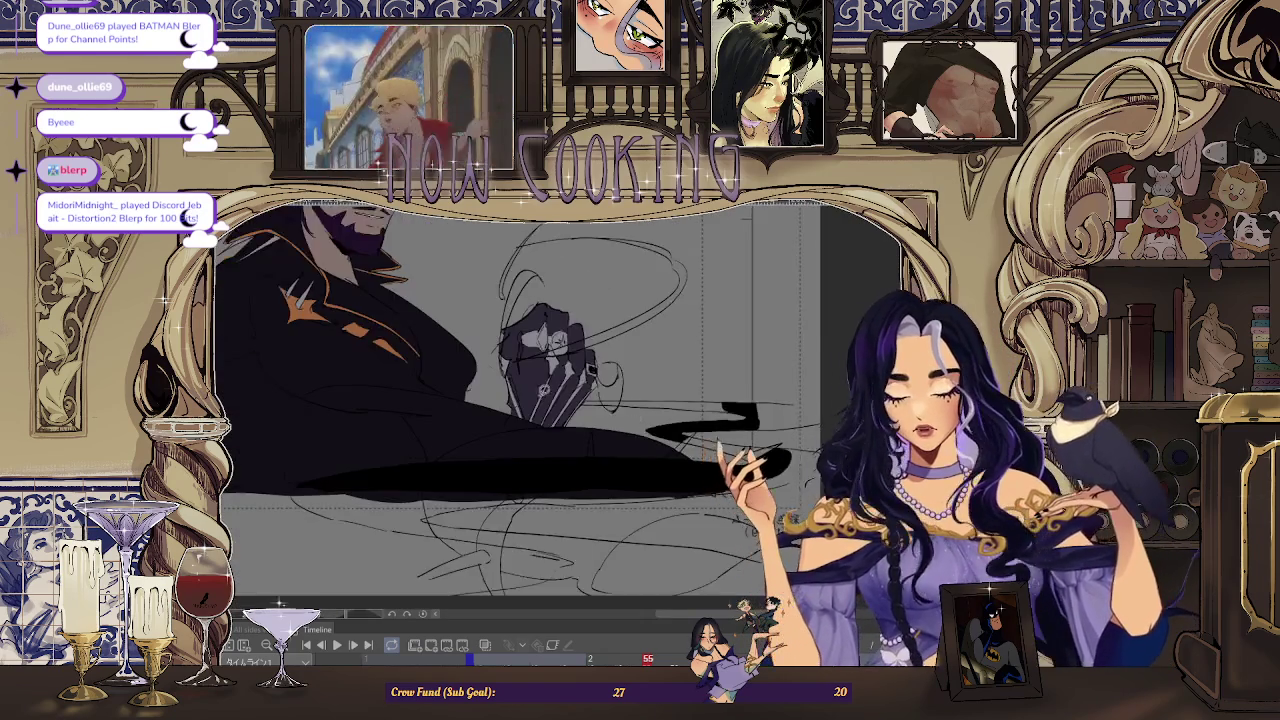
scroll(440, 380, "down", 1)
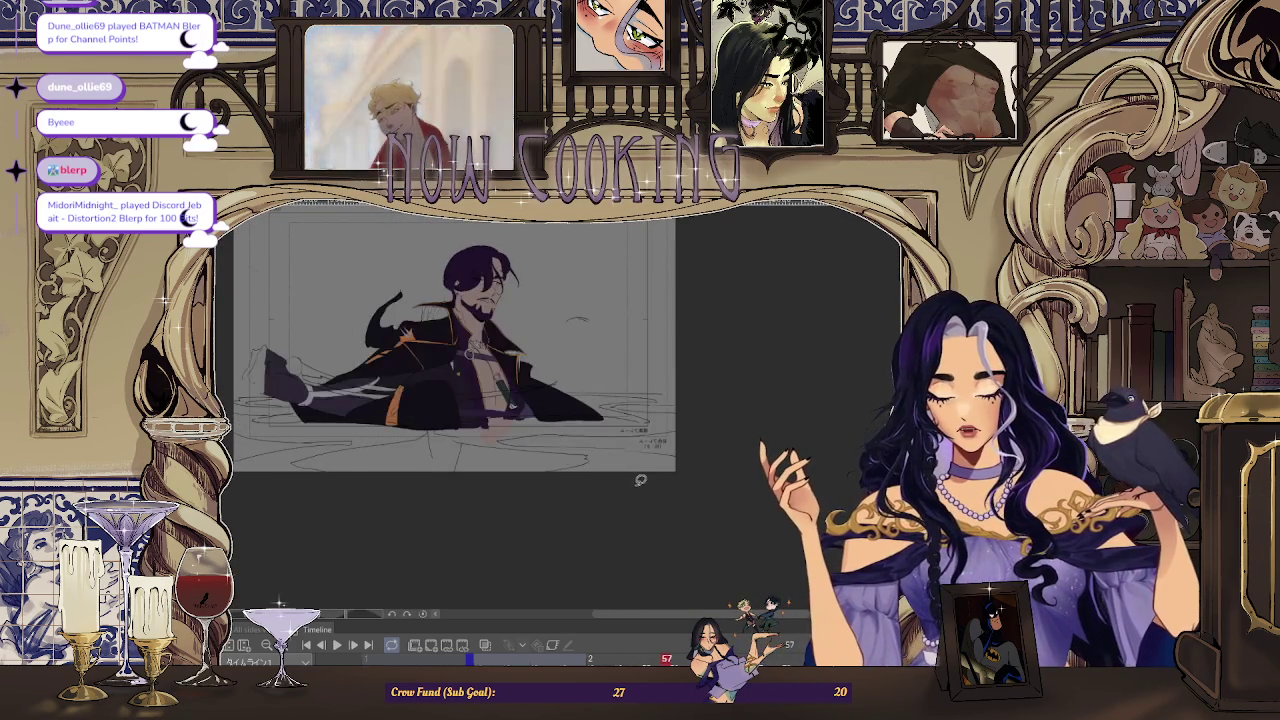
scroll(635, 371, "up", 3)
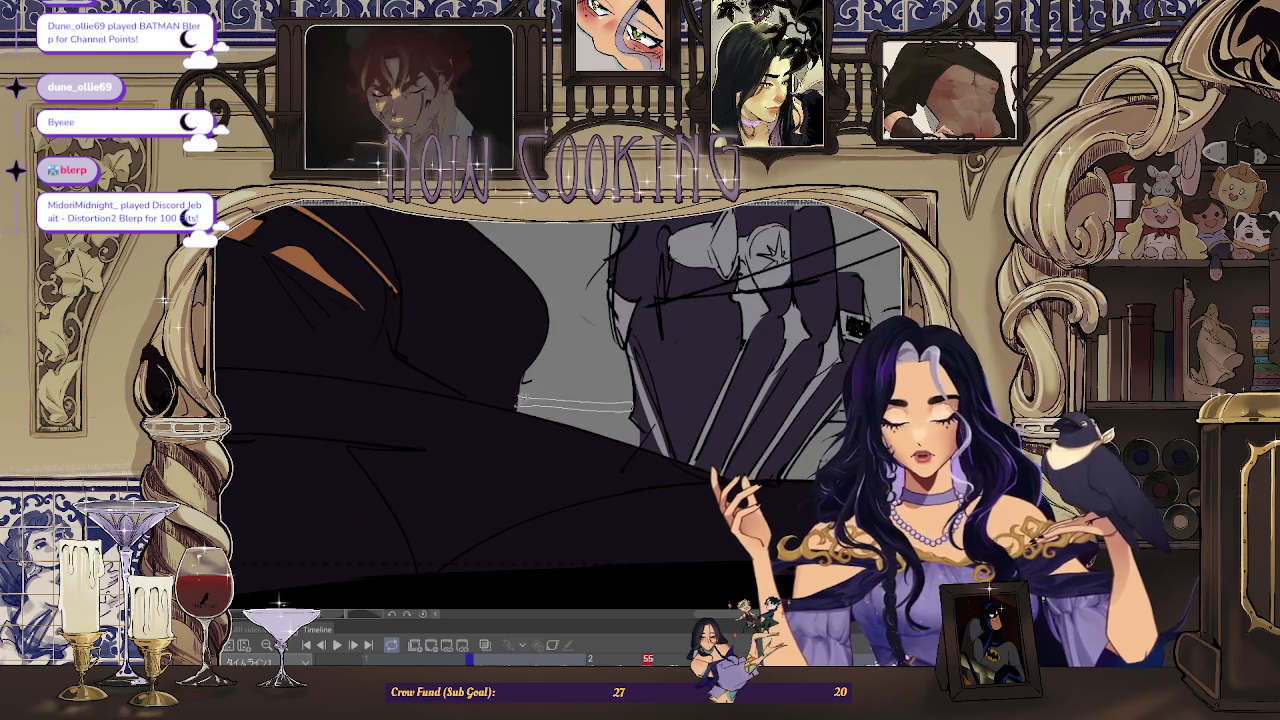
scroll(641, 462, "down", 1)
scroll(641, 462, "down", 1)
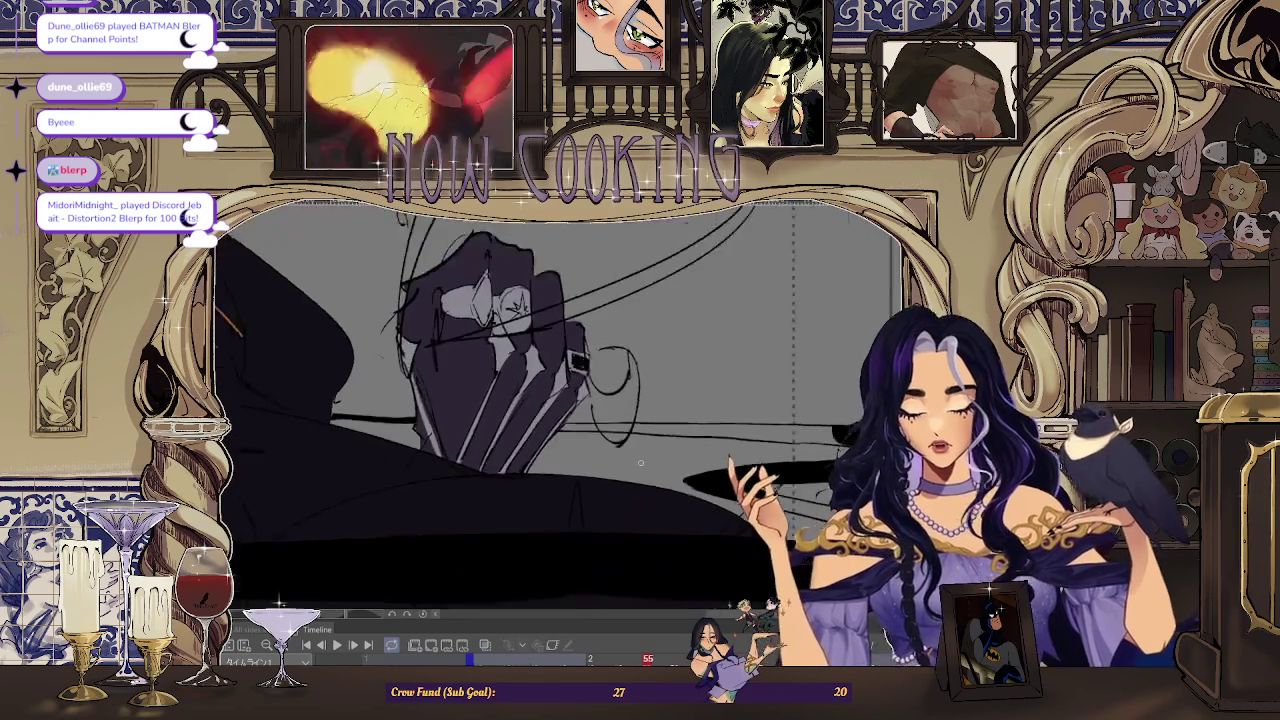
scroll(641, 462, "down", 1)
scroll(635, 458, "down", 1)
scroll(625, 450, "down", 1)
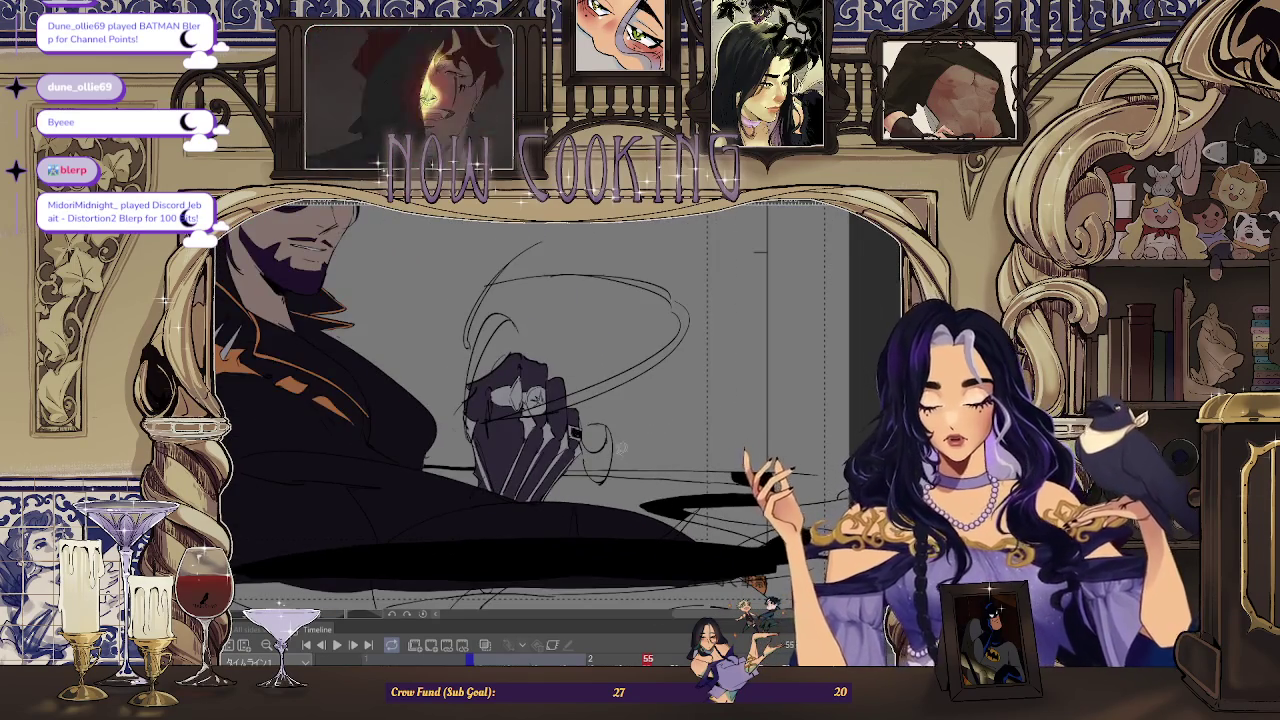
scroll(621, 448, "up", 3)
scroll(556, 378, "up", 1)
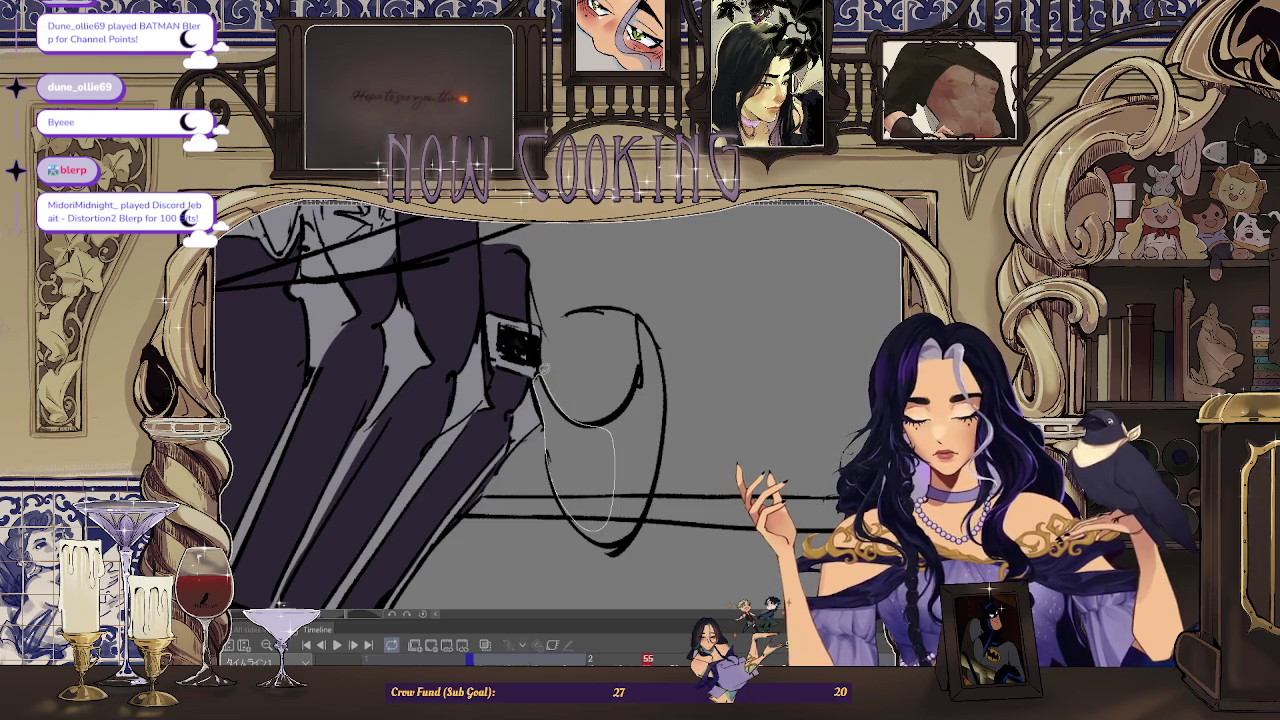
- Lasso-fill the smoke shapes below and right of the hand black, extending the fill downward
left_click_drag(541, 370, 614, 410)
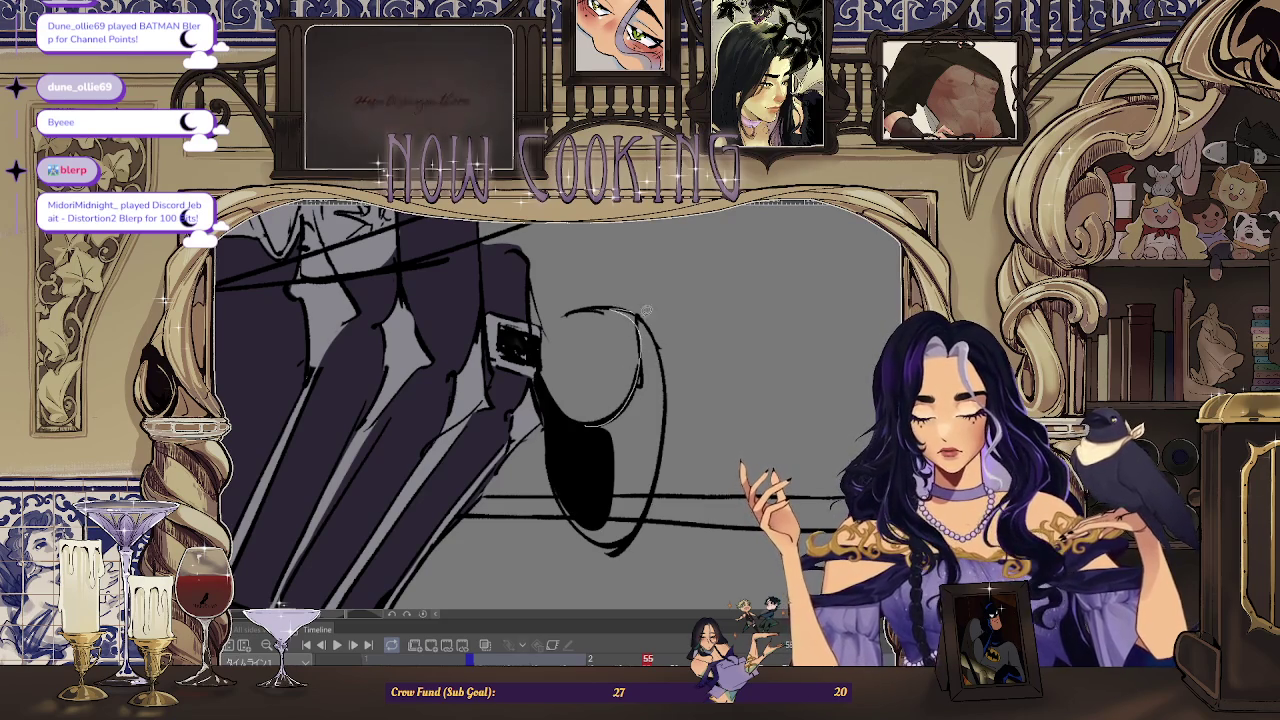
left_click_drag(581, 465, 538, 390)
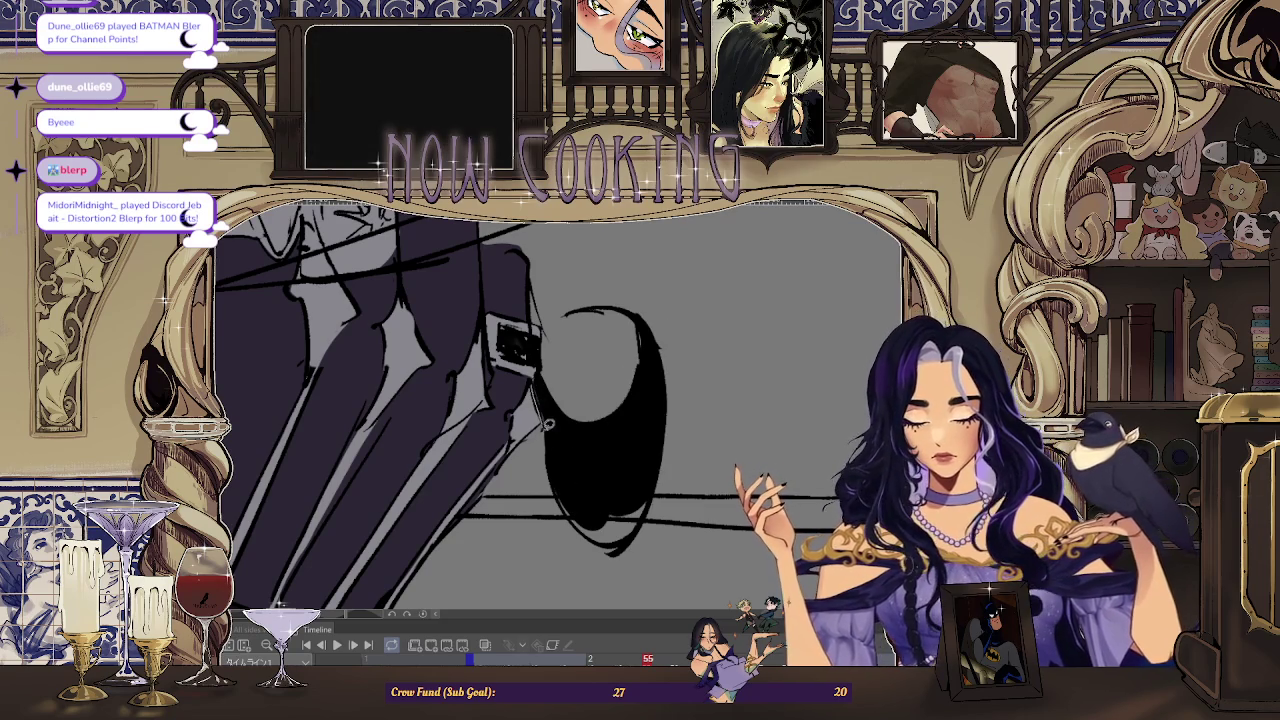
left_click_drag(562, 498, 640, 515)
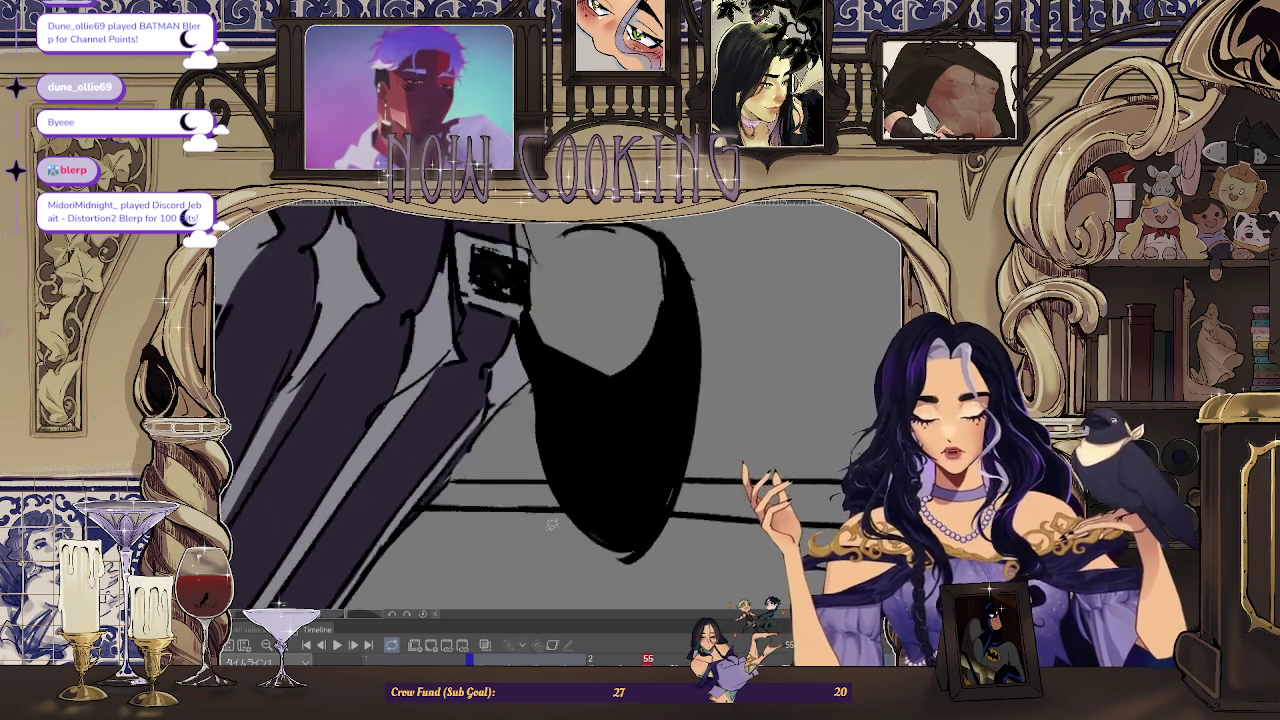
- Fill the long smoke band below the hand solid black
scroll(418, 462, "up", 3)
left_click_drag(418, 462, 422, 462)
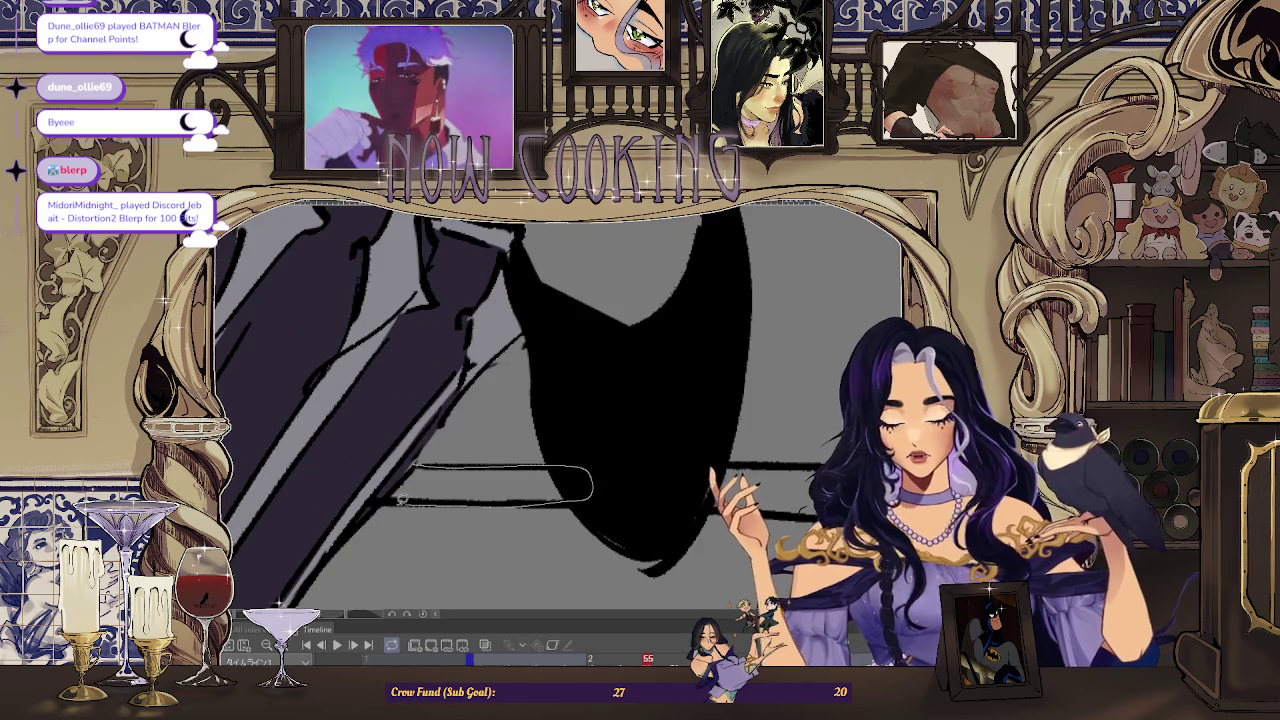
scroll(422, 462, "down", 2)
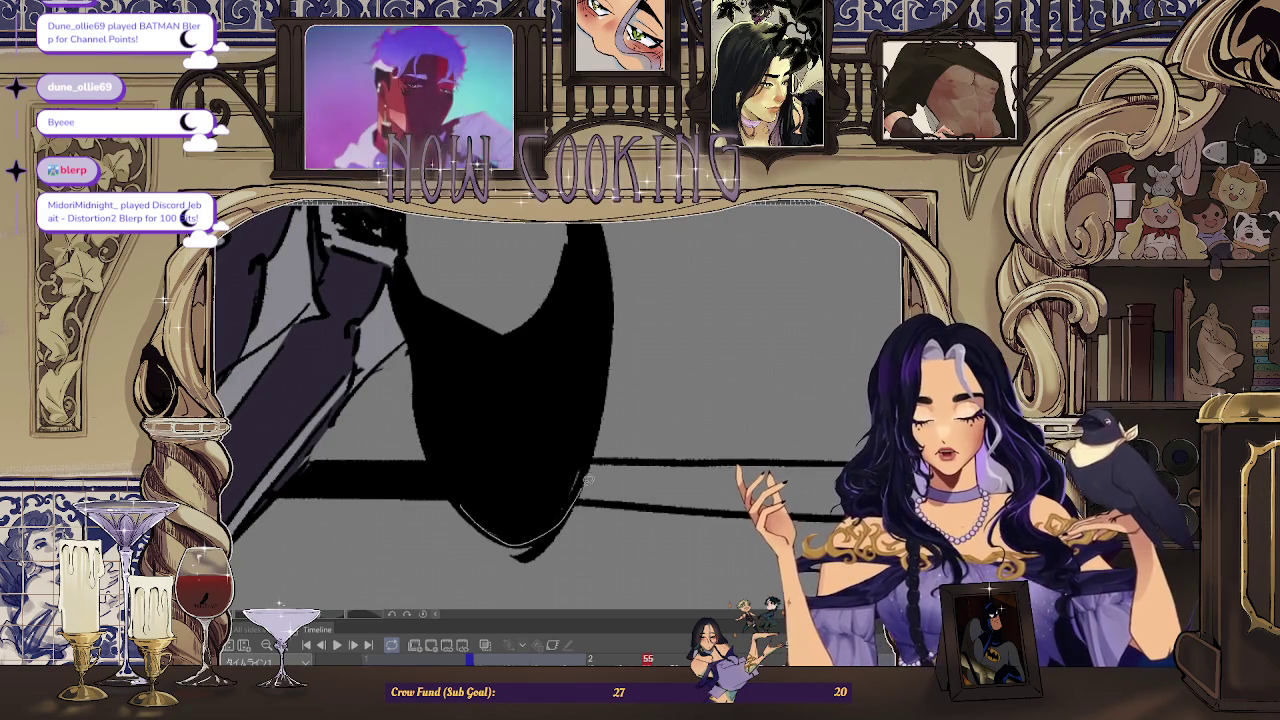
scroll(418, 525, "down", 2)
scroll(590, 515, "up", 2)
scroll(590, 515, "up", 1)
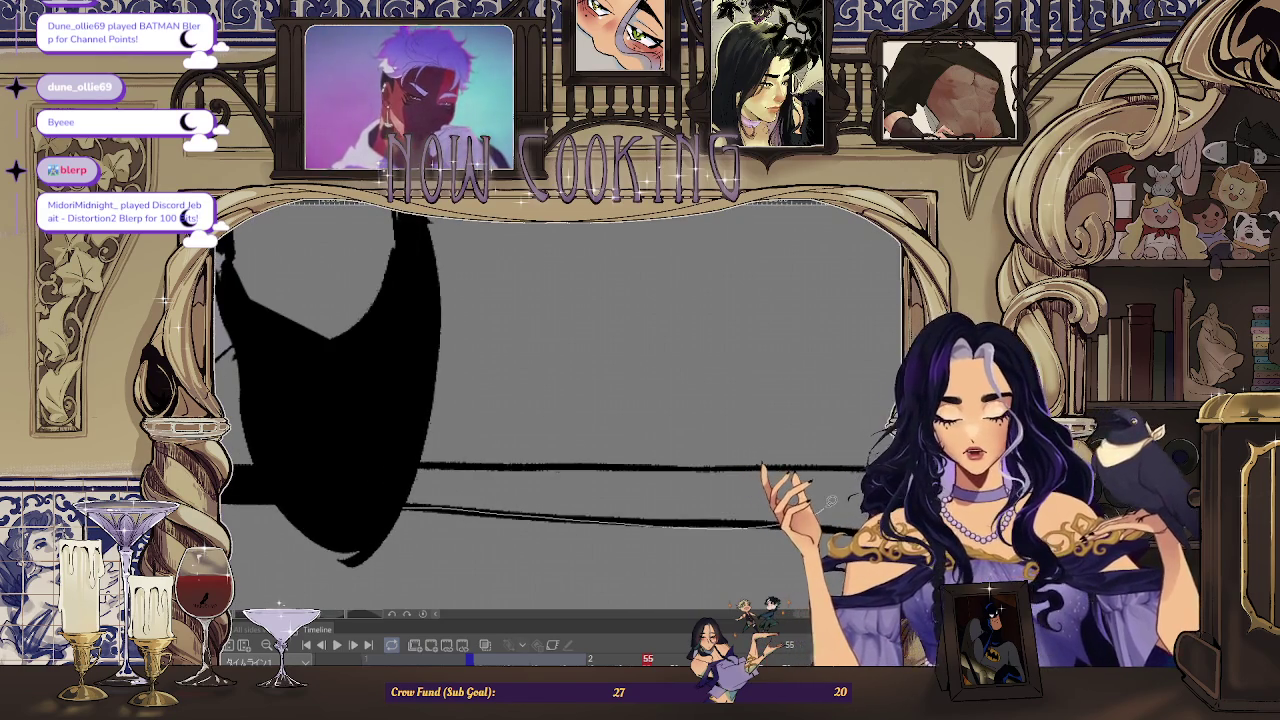
mouse_move(704, 465)
left_mouse_down()
mouse_move(522, 497)
mouse_move(765, 493)
left_mouse_up()
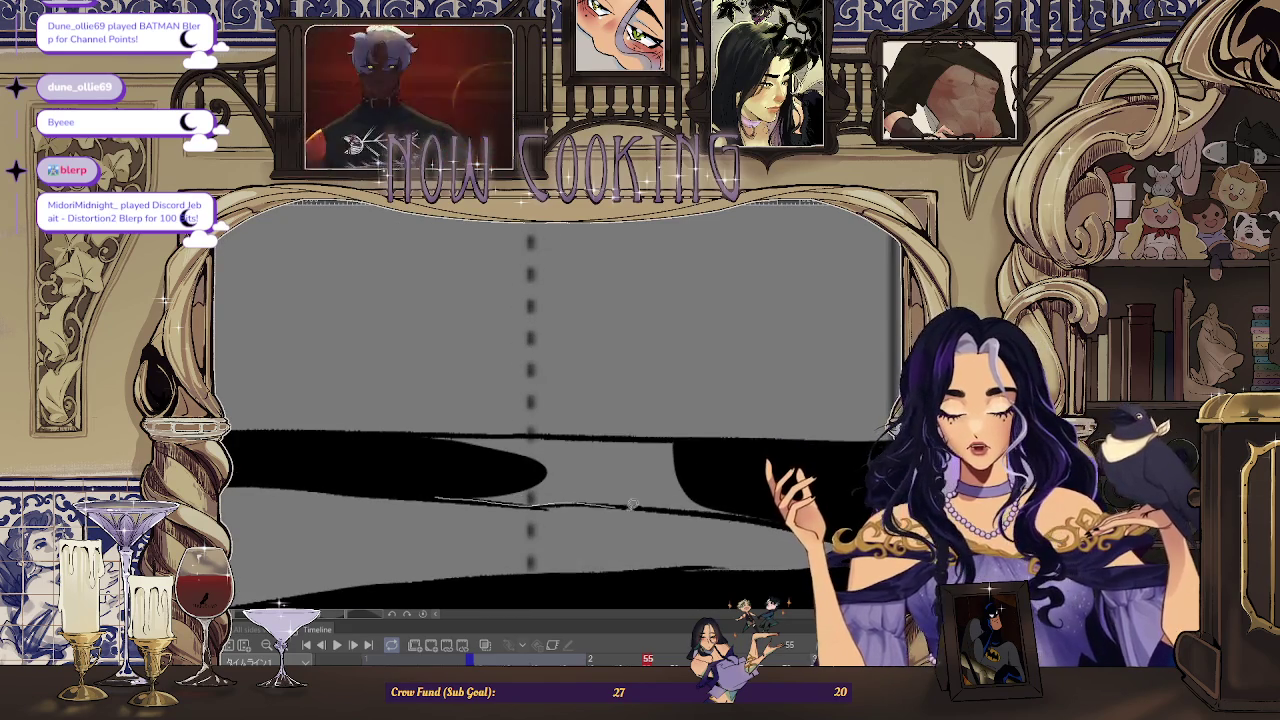
- Bucket-fill the grey gap between smoke shapes and the space between two ribbon outlines black
left_click(560, 475)
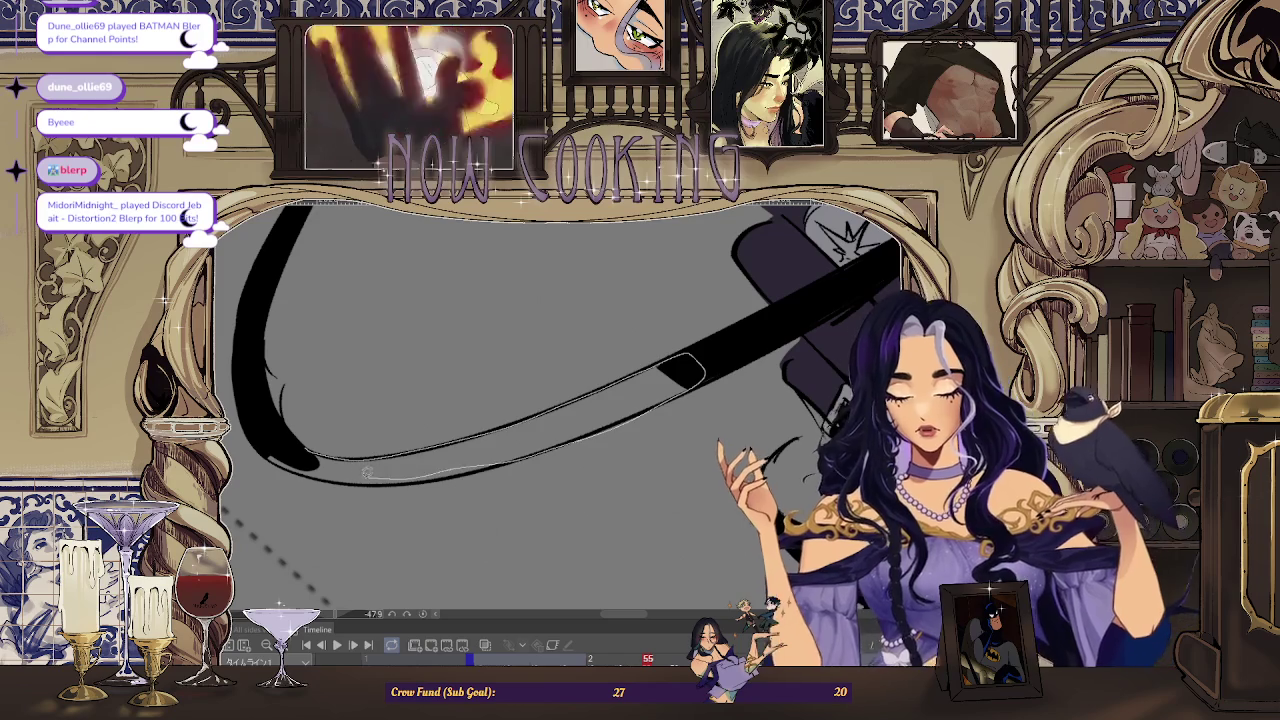
left_click(706, 368)
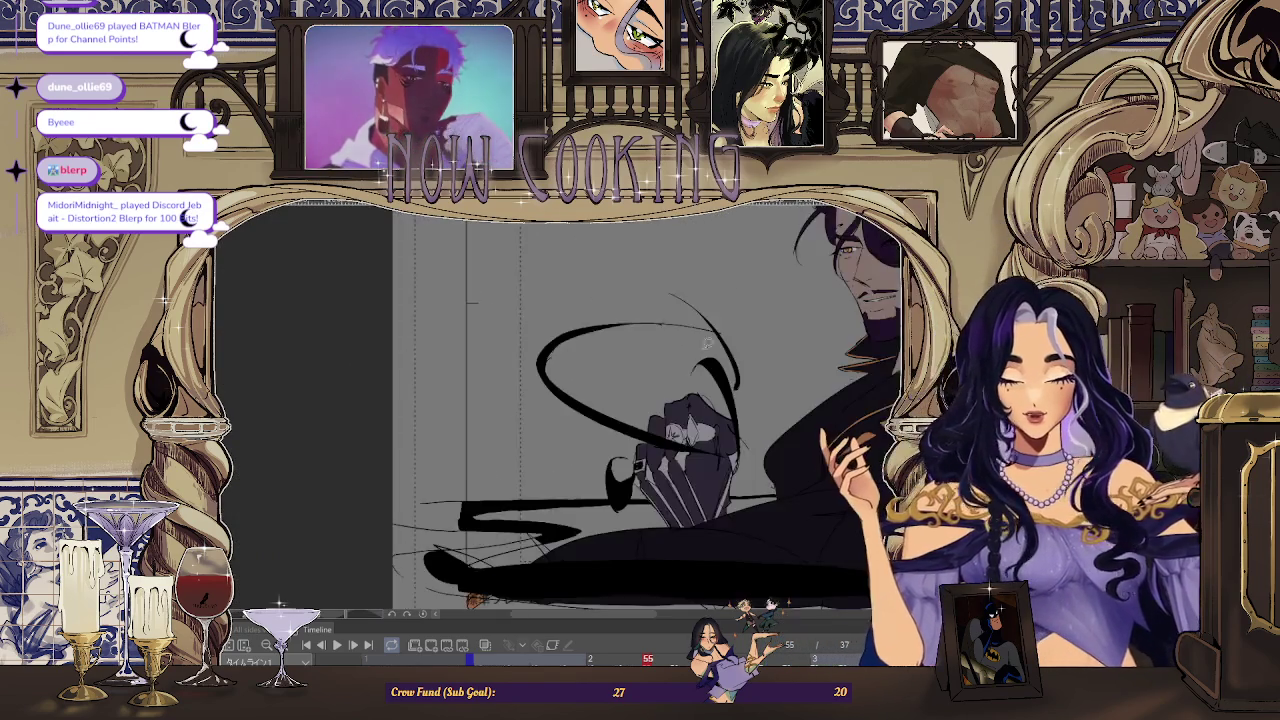
scroll(685, 403, "down", 5)
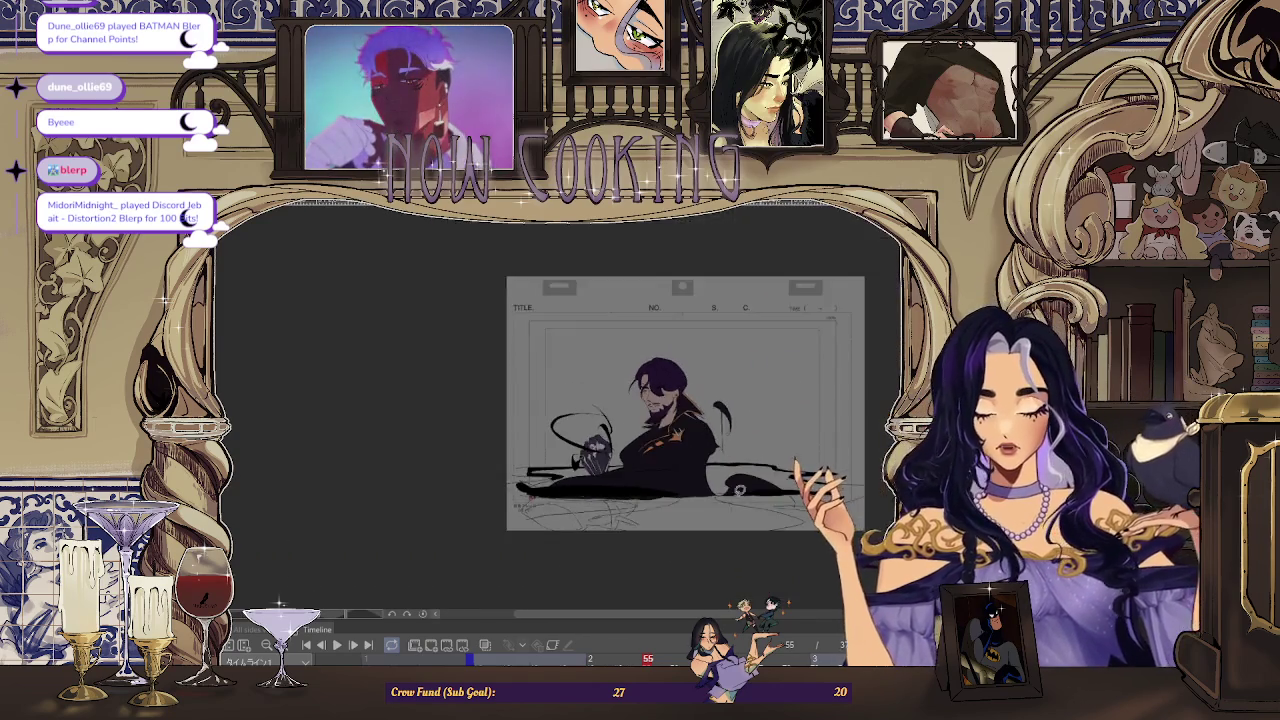
scroll(725, 495, "up", 3)
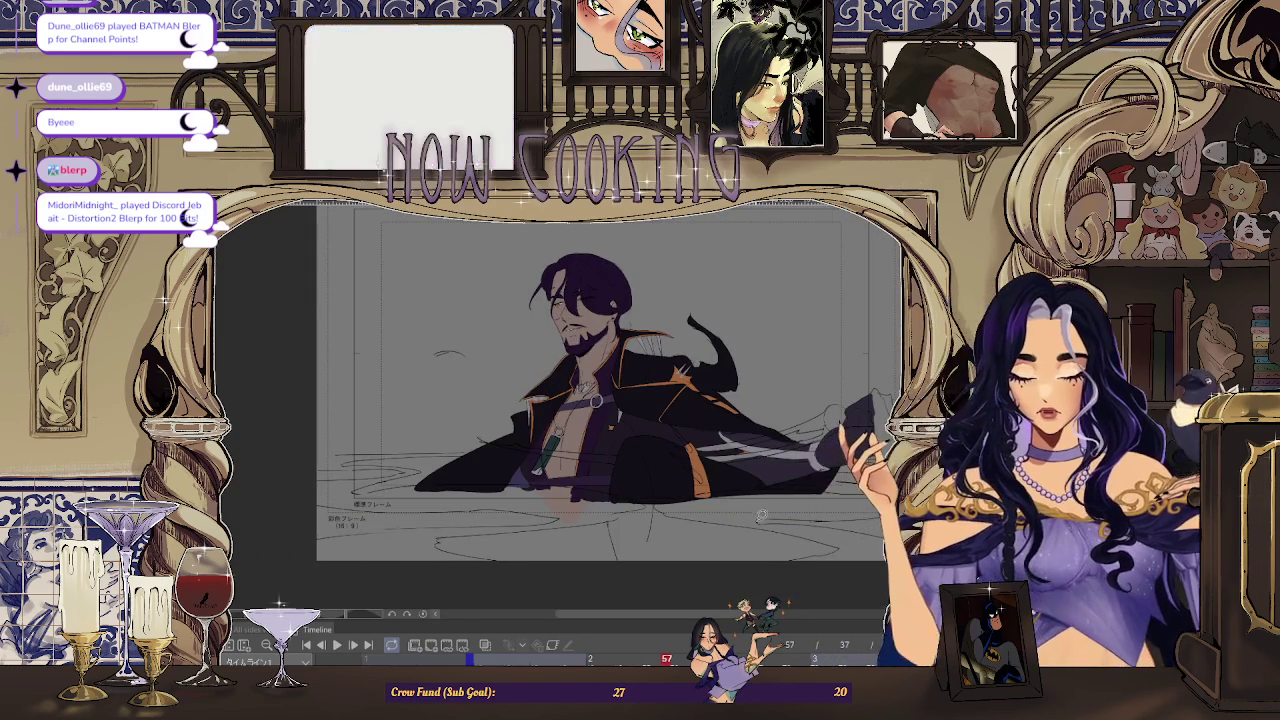